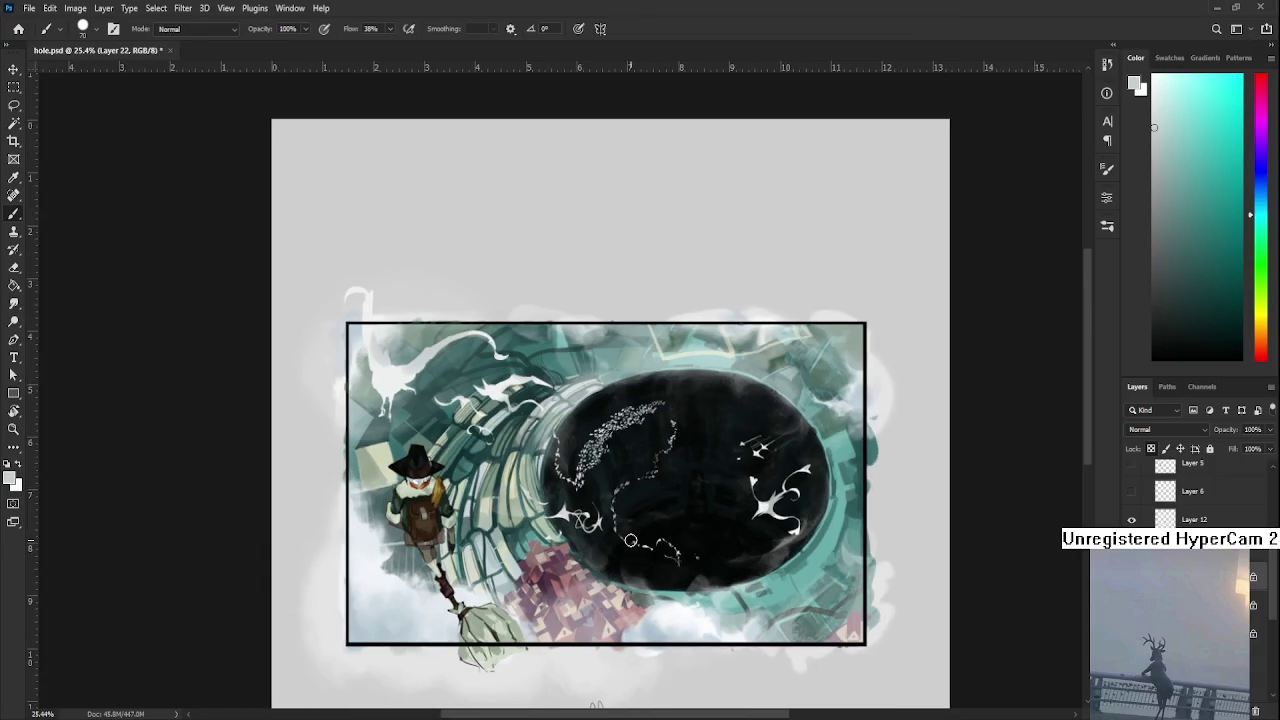
pyautogui.scroll(2, 634, 529)
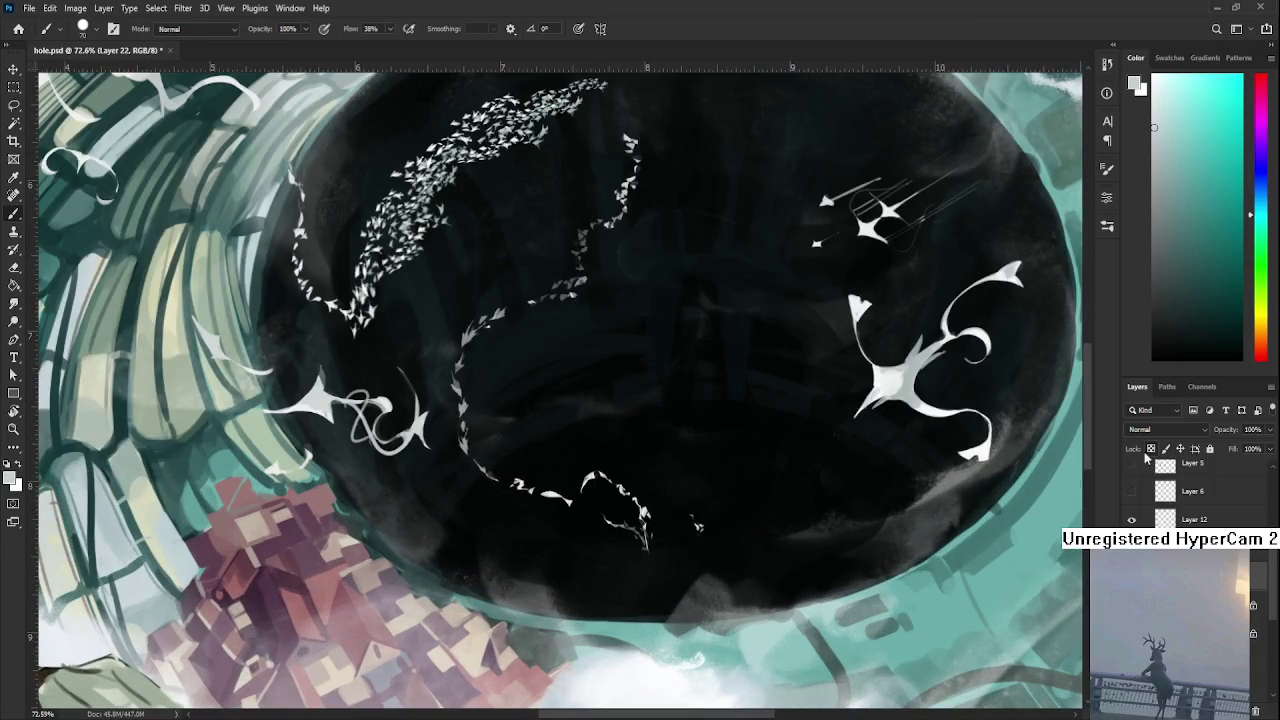
pyautogui.scroll(1, 586, 500)
# - Zoom in on the hole's lower particle trail and shrink the brush to a fine tip
pyautogui.click(510, 483)
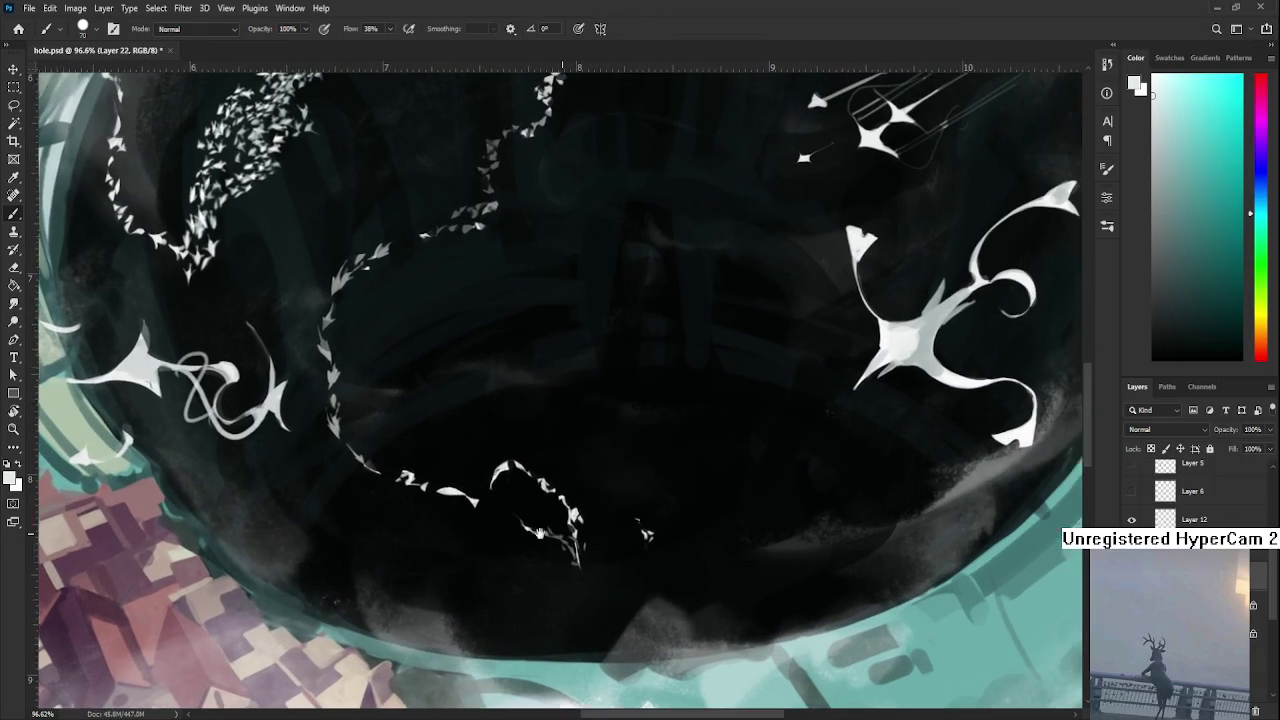
pyautogui.moveTo(510, 483); pyautogui.dragTo(423, 489)
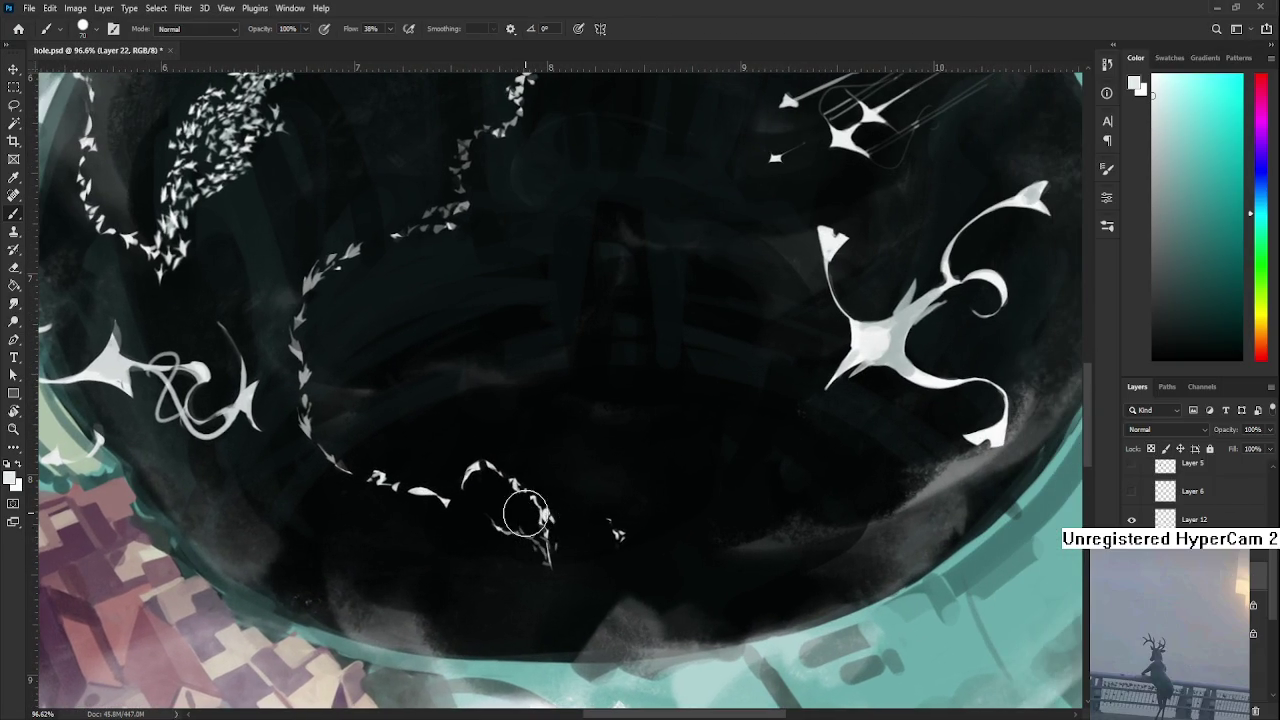
pyautogui.press('[')
pyautogui.press('[')
pyautogui.press('[')
# - Alternate Brush and Eraser to extend the trail's curled tip and erase stray white marks
pyautogui.press('e')
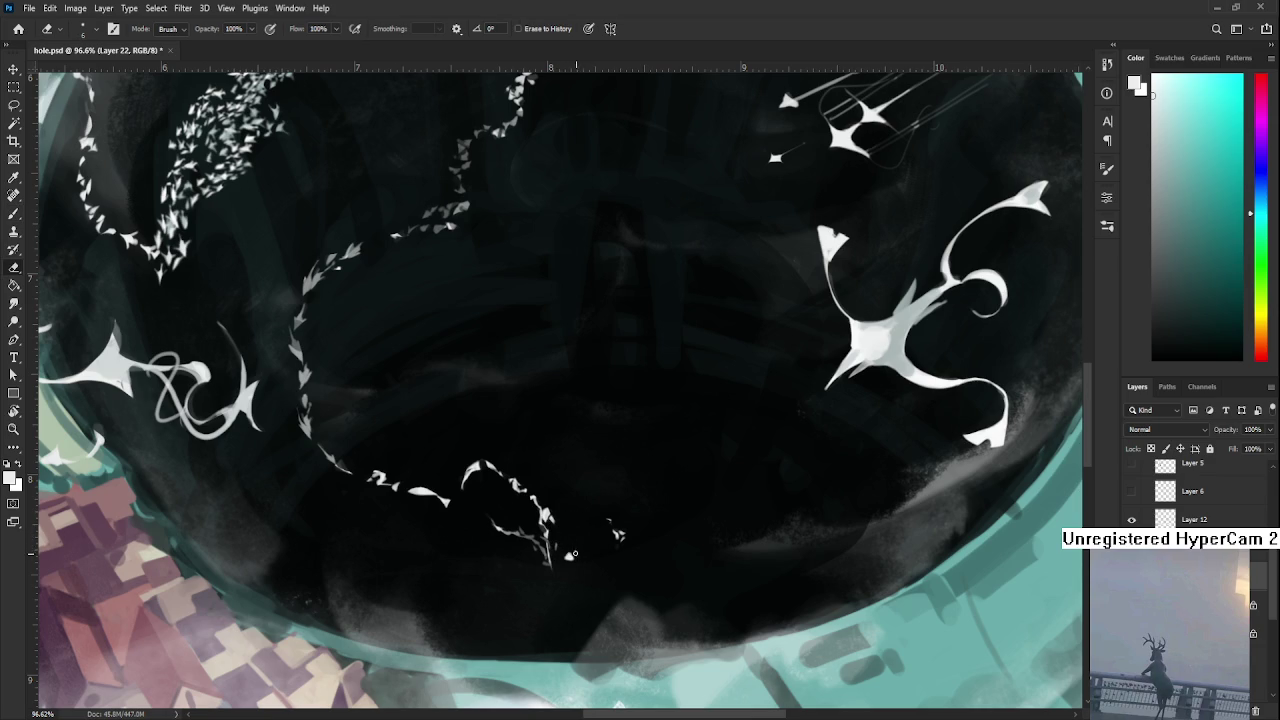
pyautogui.press('b')
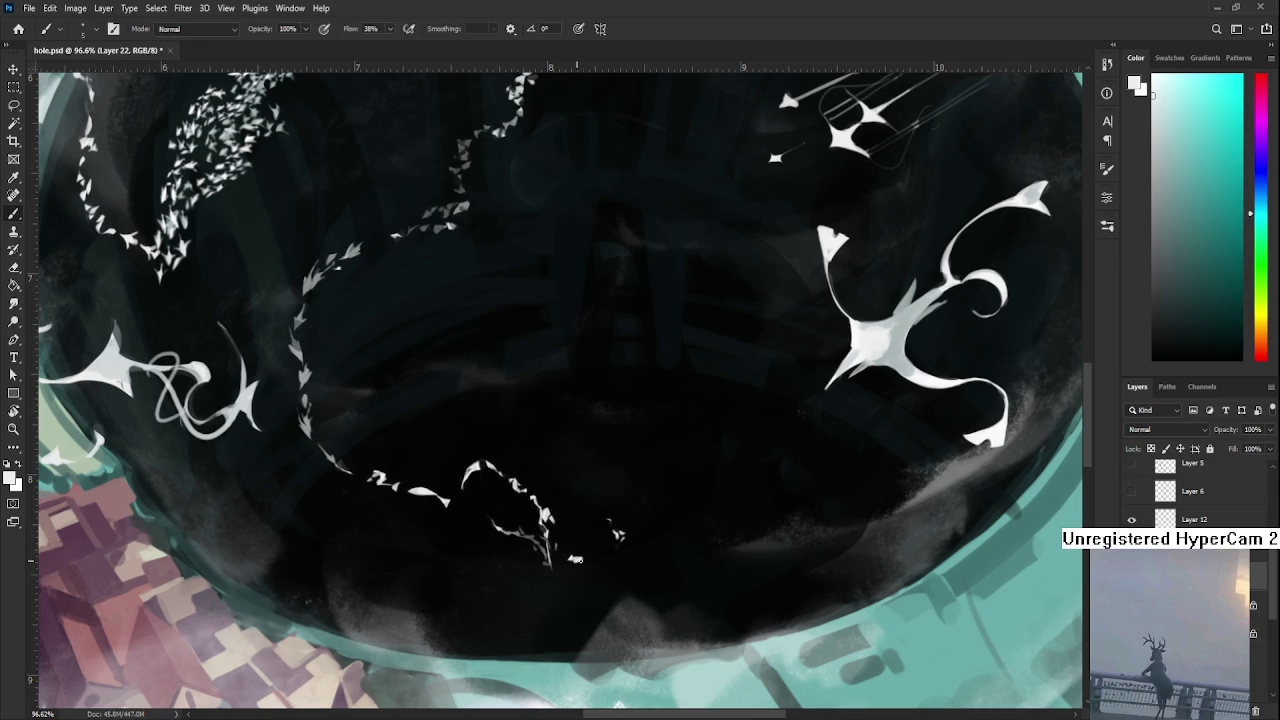
pyautogui.press('e')
pyautogui.press('b')
pyautogui.press('e')
pyautogui.press('b')
pyautogui.press('e')
pyautogui.moveTo(617, 533); pyautogui.dragTo(616, 543)
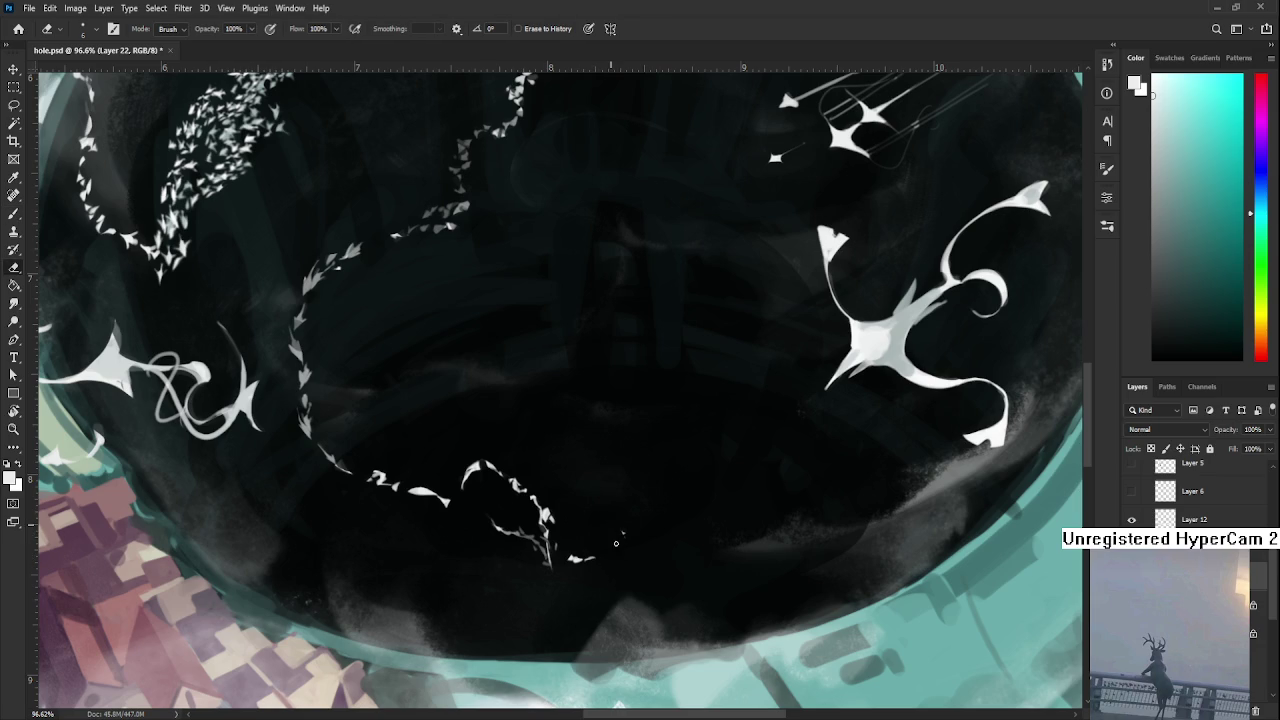
pyautogui.press('b')
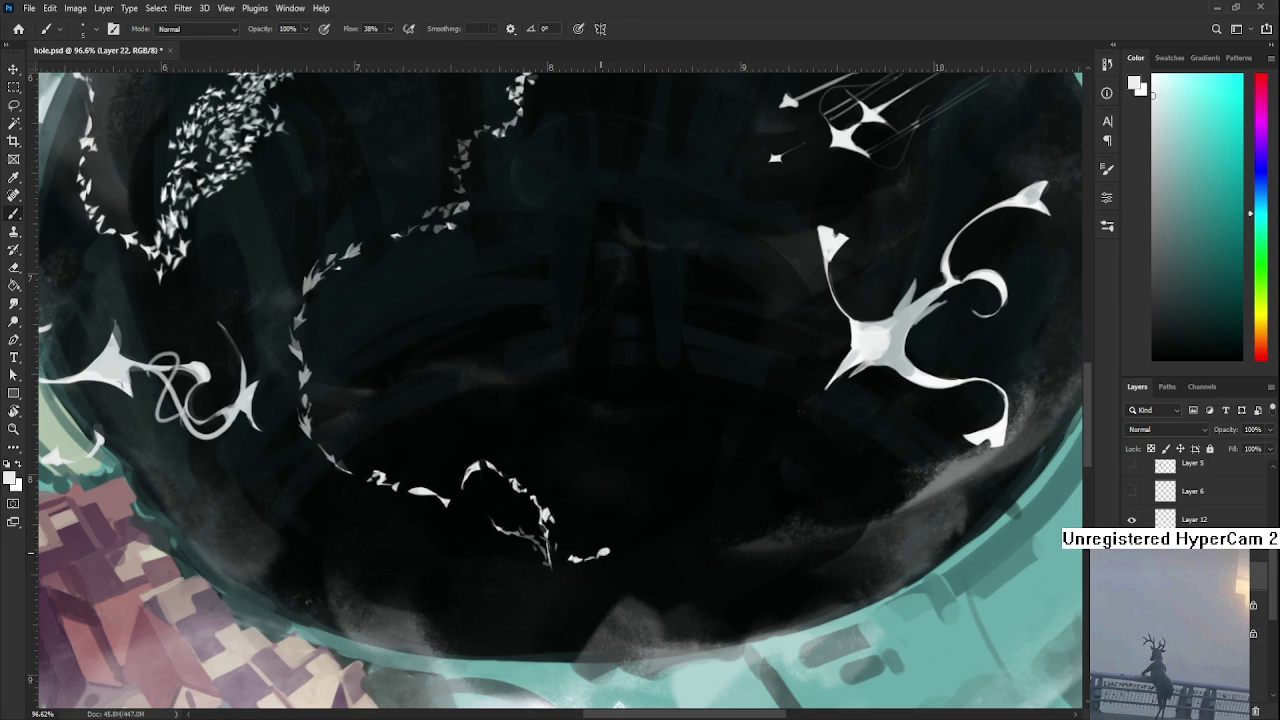
pyautogui.press('e')
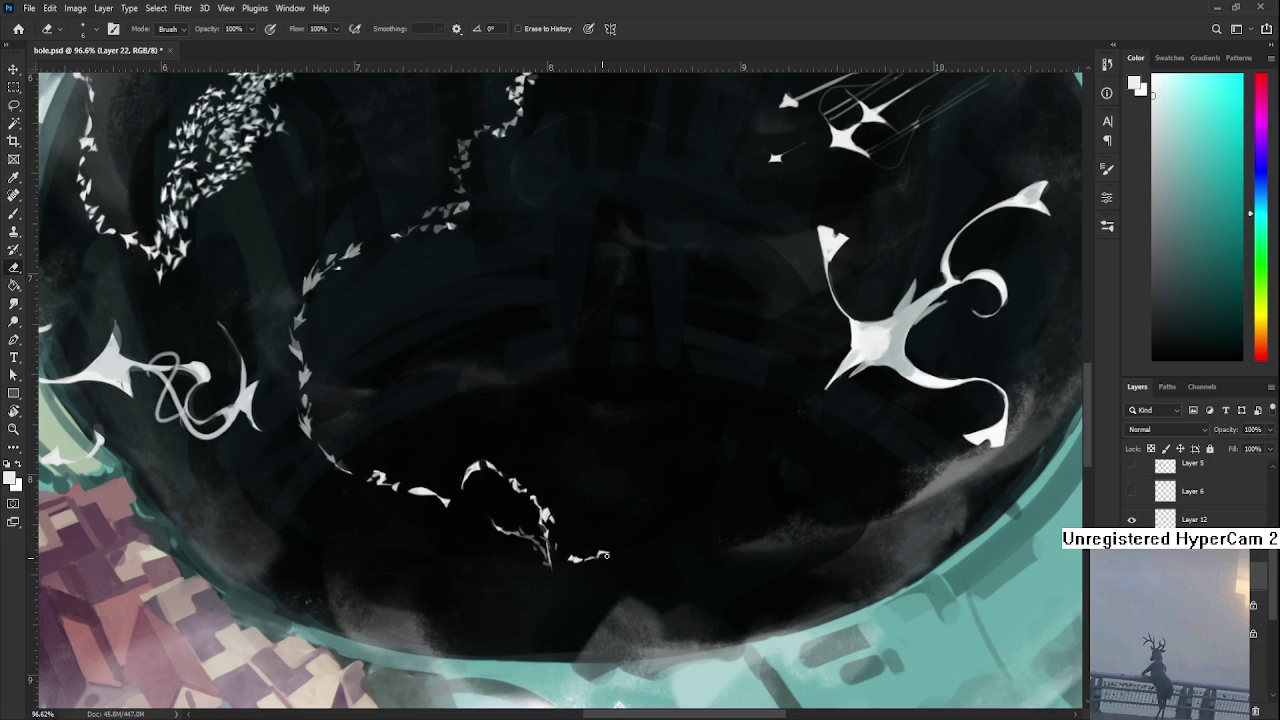
pyautogui.press('b')
pyautogui.press('e')
pyautogui.press('b')
pyautogui.press('e')
pyautogui.press('b')
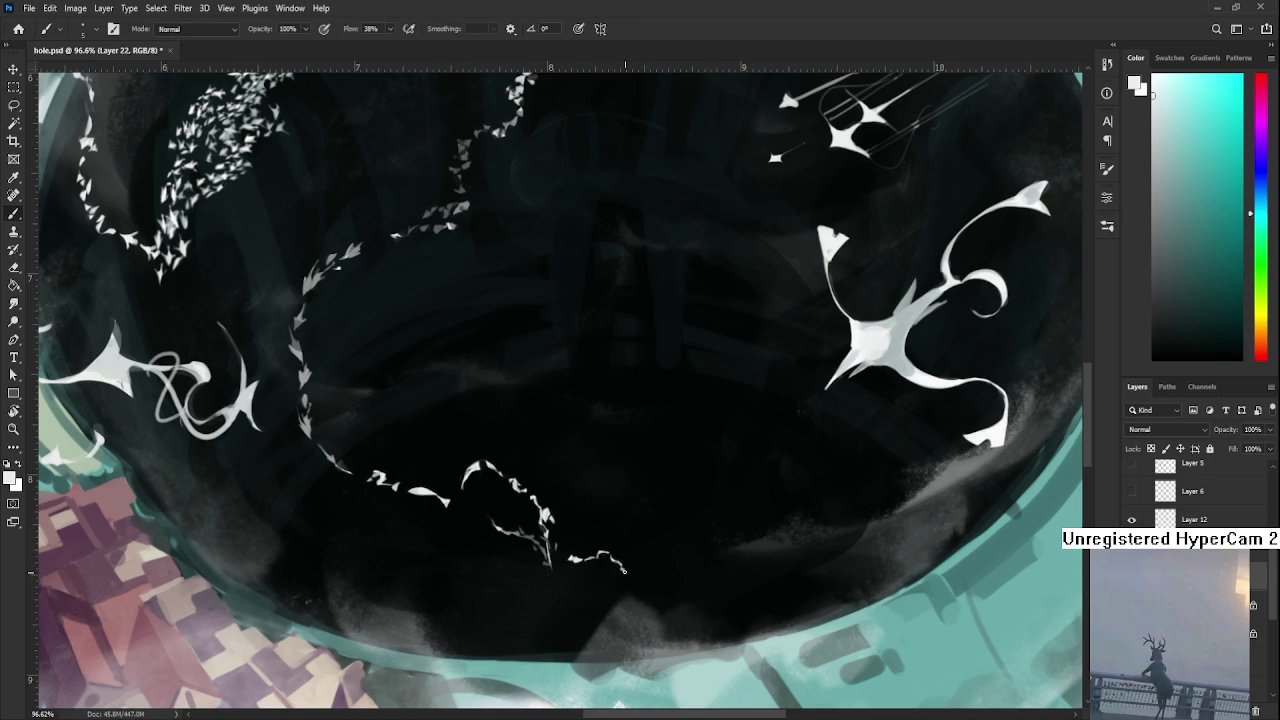
pyautogui.press('e')
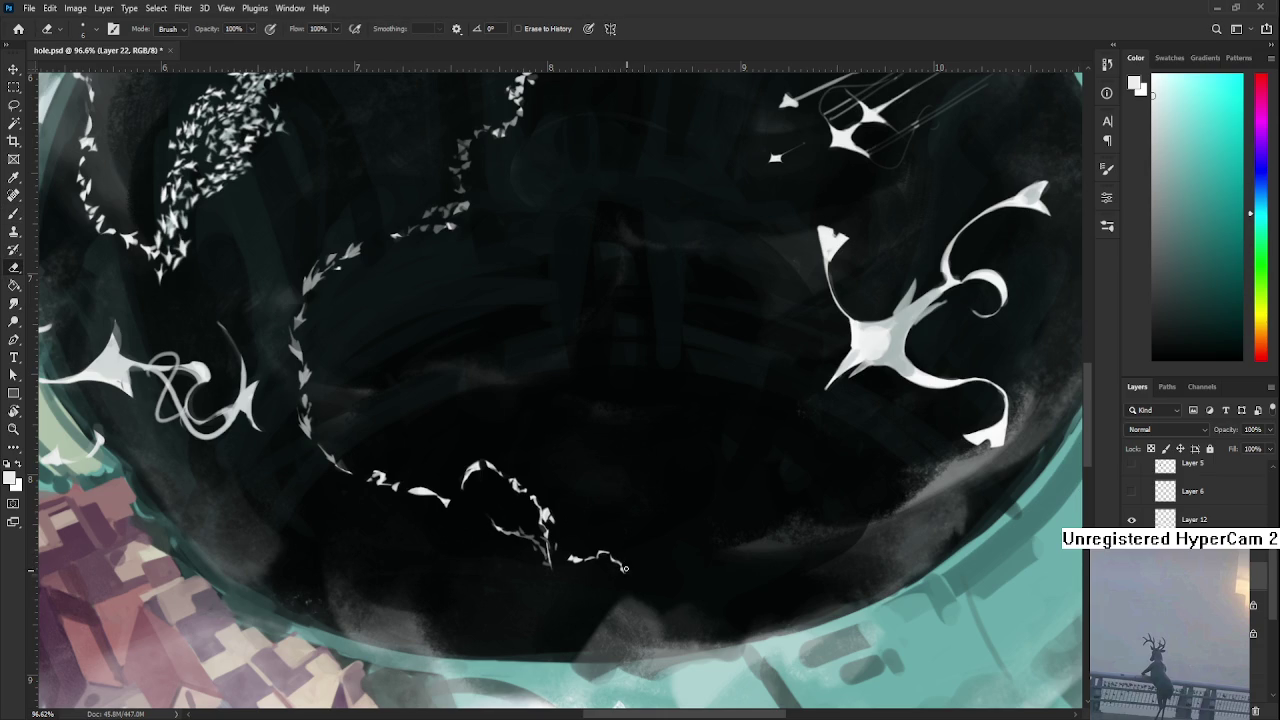
pyautogui.press('b')
pyautogui.press('e')
pyautogui.press('b')
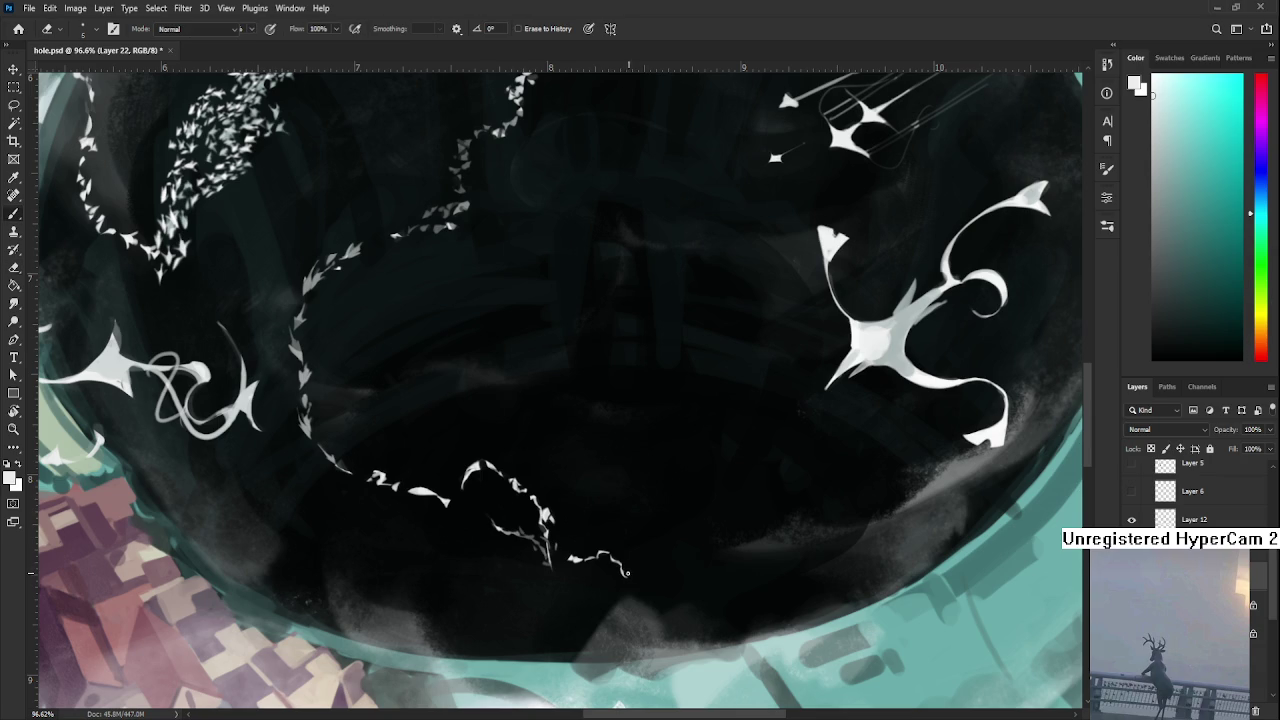
pyautogui.press('e')
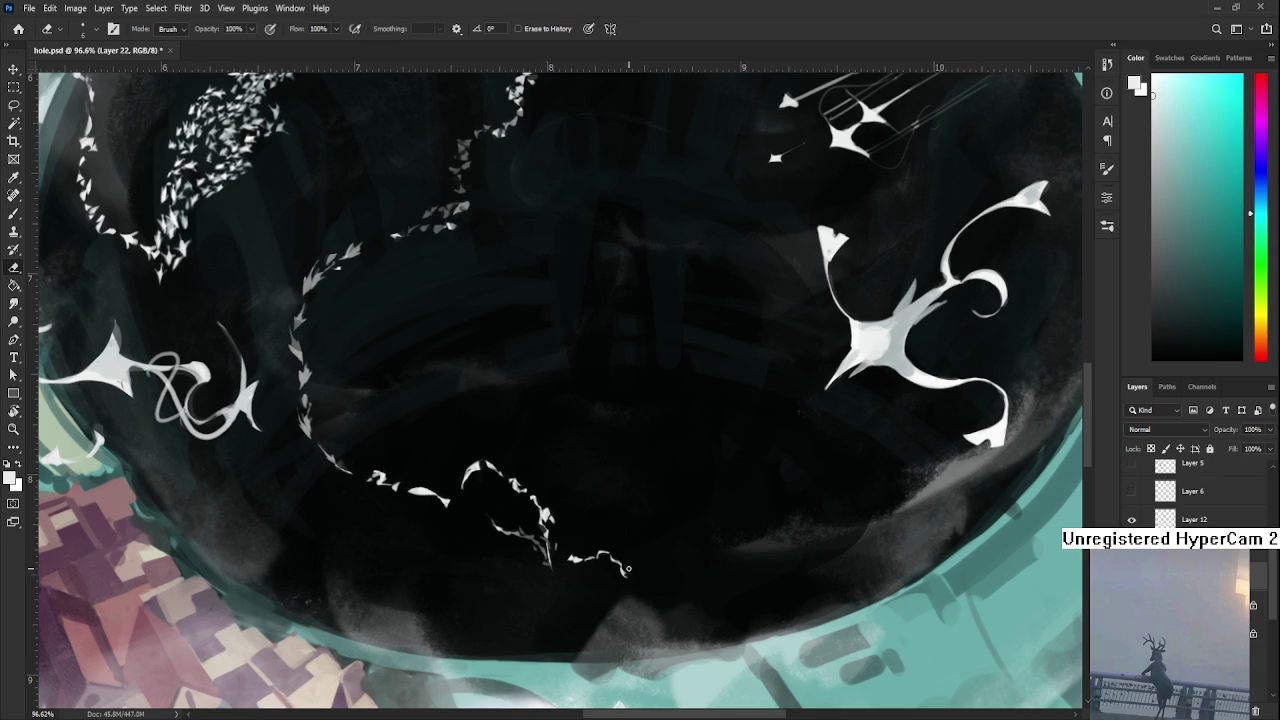
pyautogui.press('b')
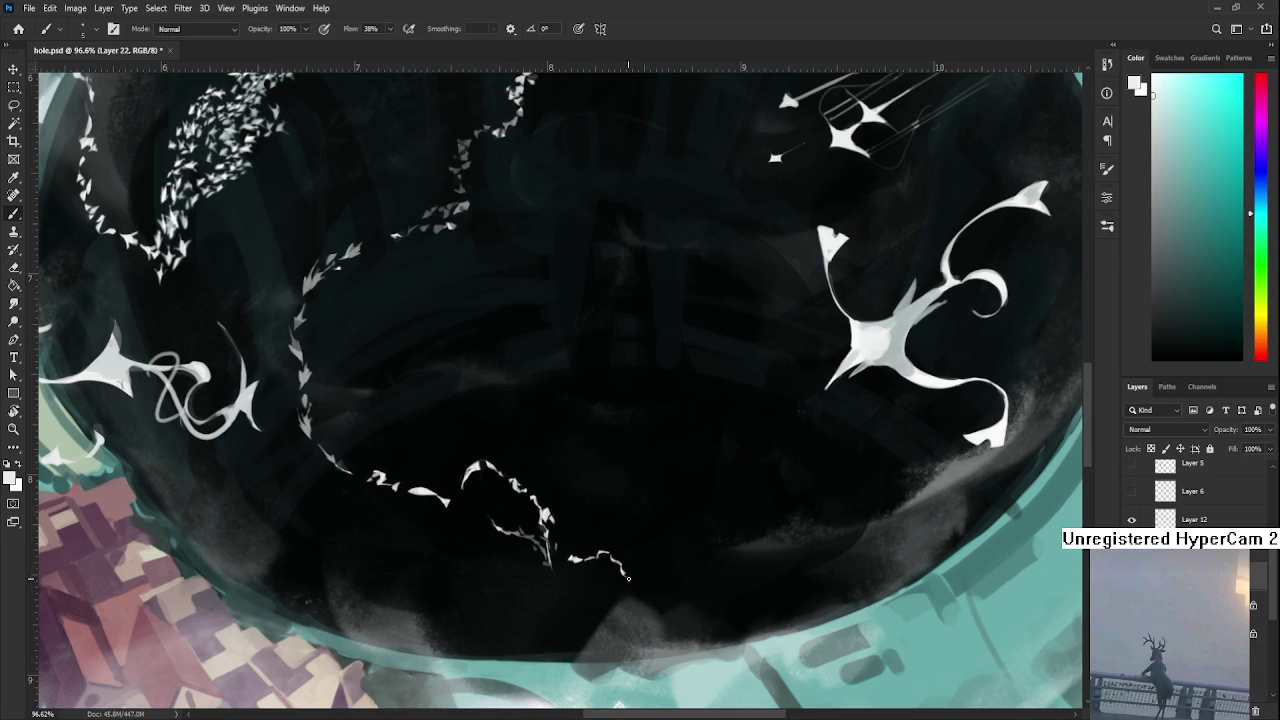
pyautogui.press('e')
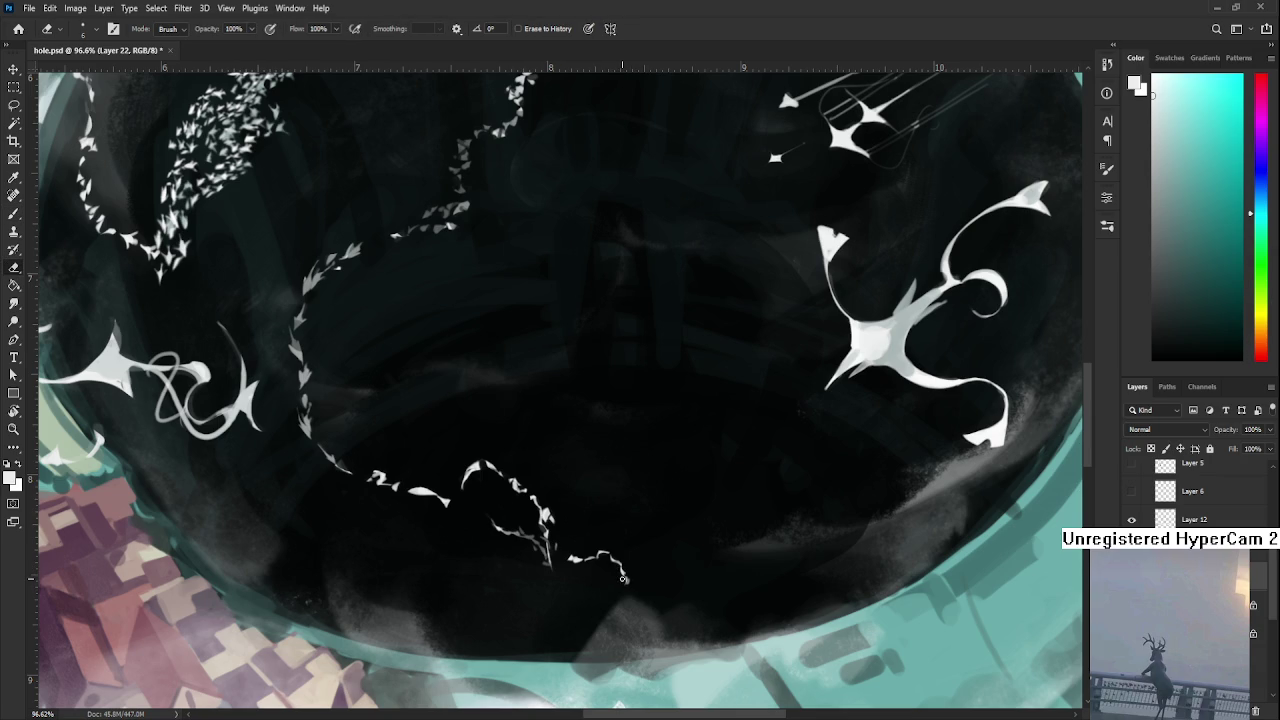
pyautogui.scroll(-3, 607, 570)
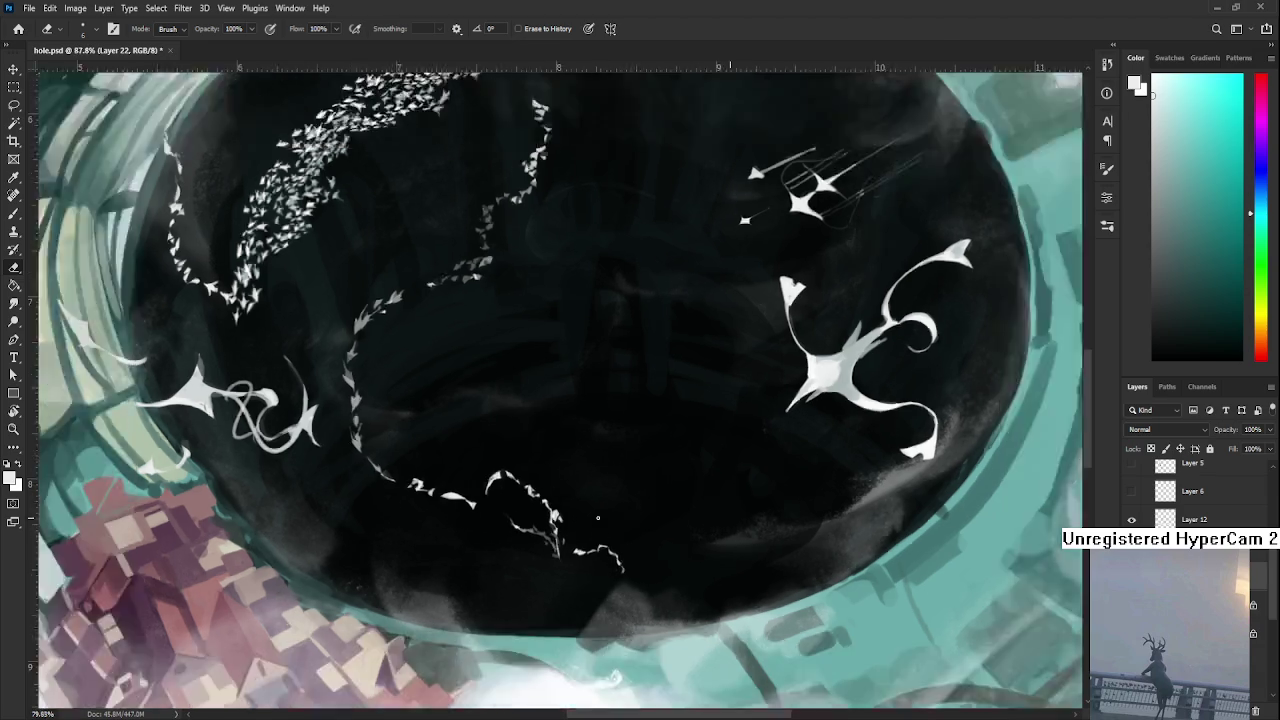
pyautogui.scroll(-3, 607, 565)
pyautogui.scroll(-2, 608, 555)
pyautogui.scroll(5, 610, 540)
pyautogui.scroll(3, 610, 535)
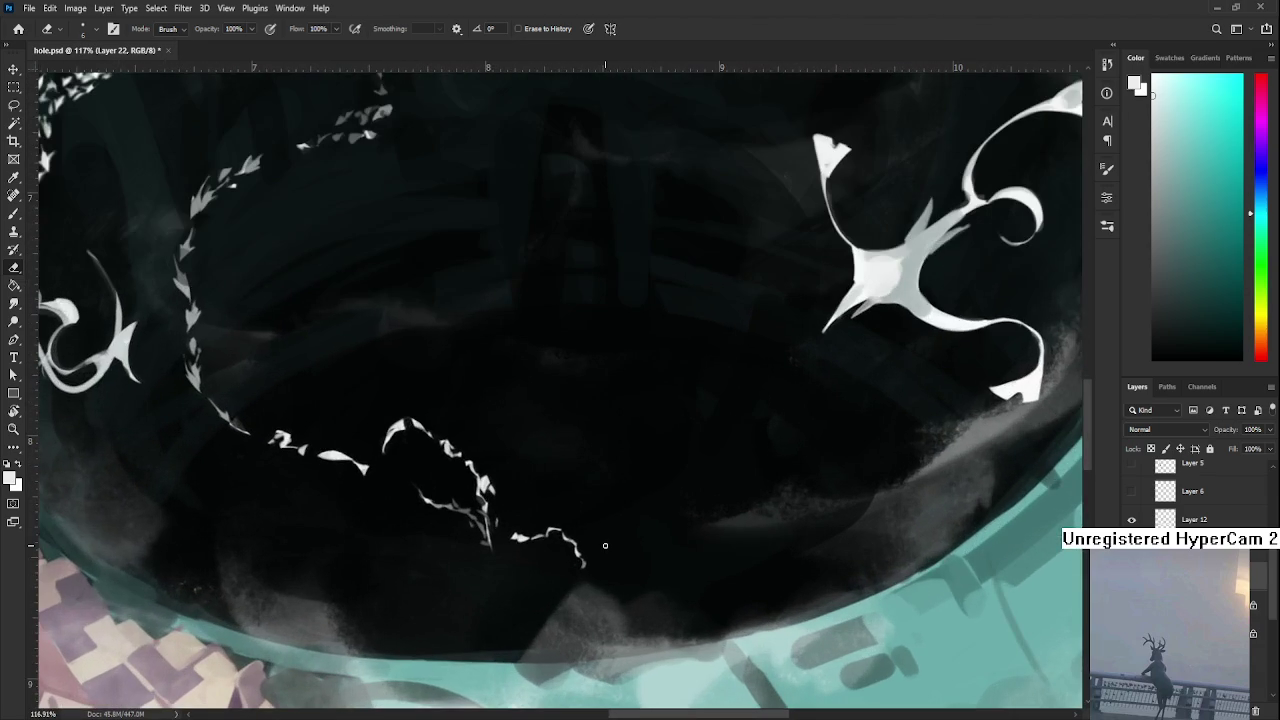
# - Lasso the trail's curled end and squash it to about 76.58% height with a slight skew
pyautogui.press('l')
pyautogui.moveTo(583, 521); pyautogui.dragTo(558, 575)
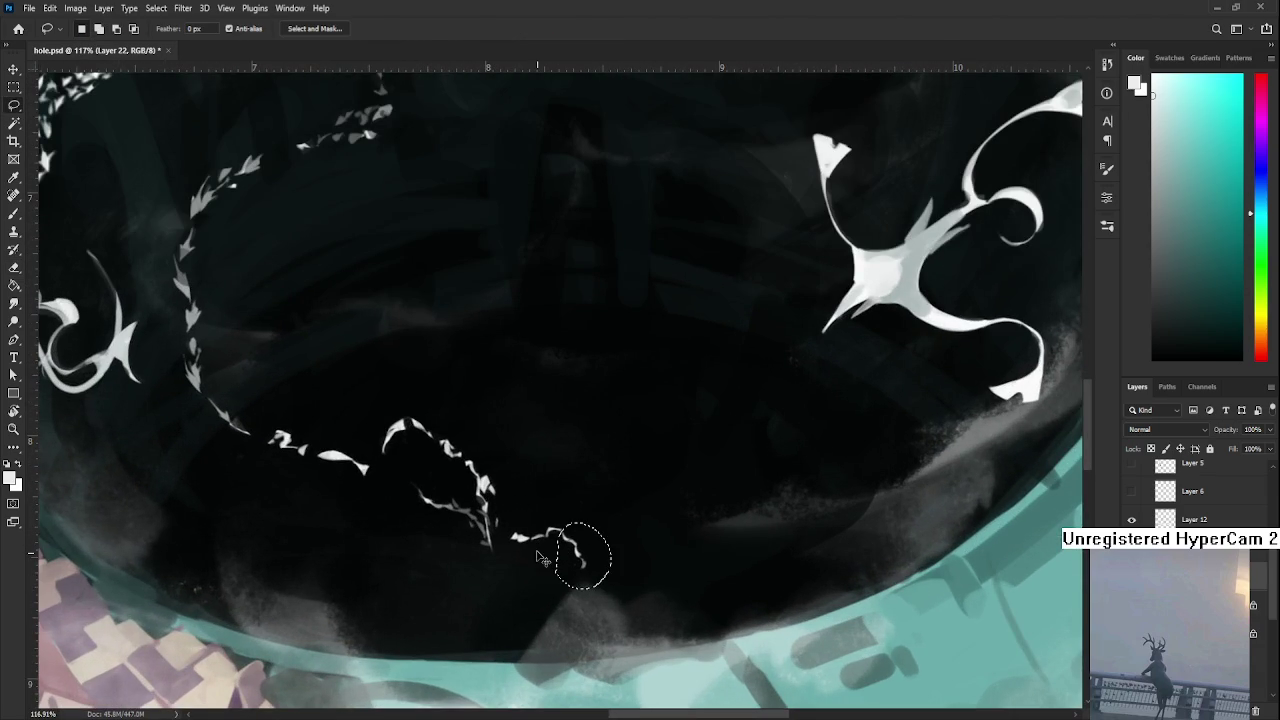
pyautogui.hotkey('ctrl', 't')
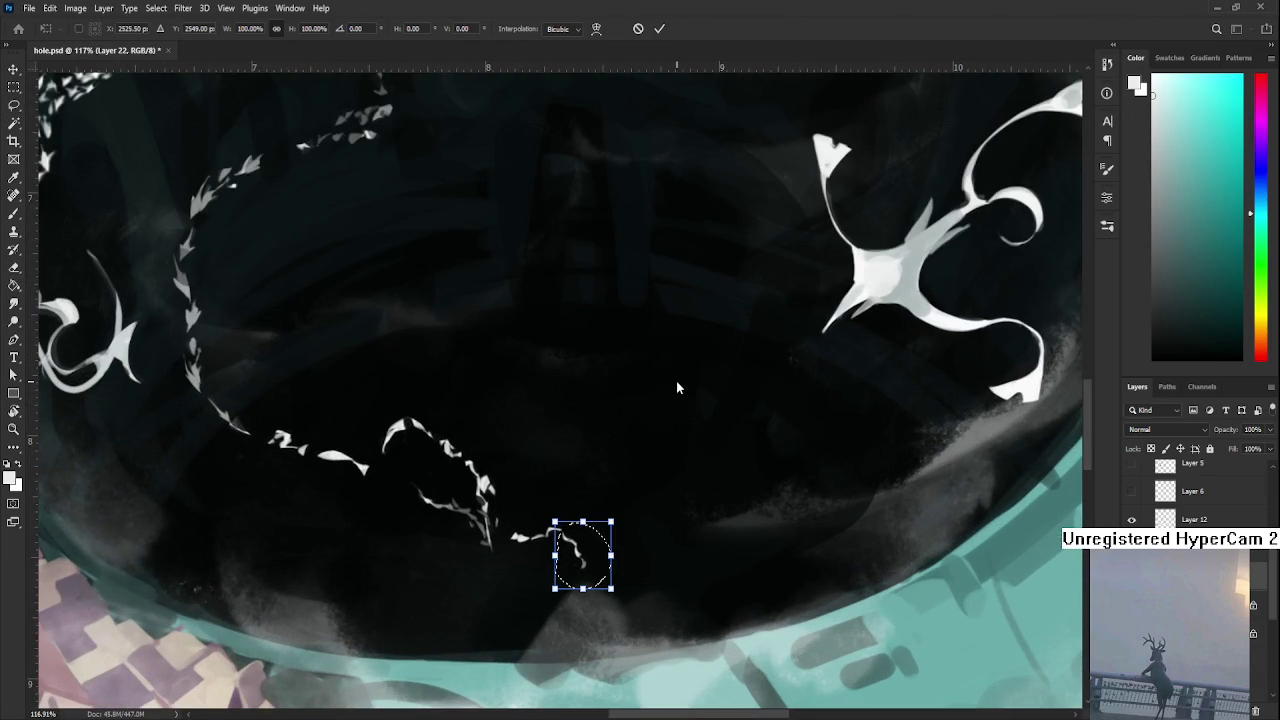
pyautogui.moveTo(583, 590); pyautogui.dragTo(573, 577)
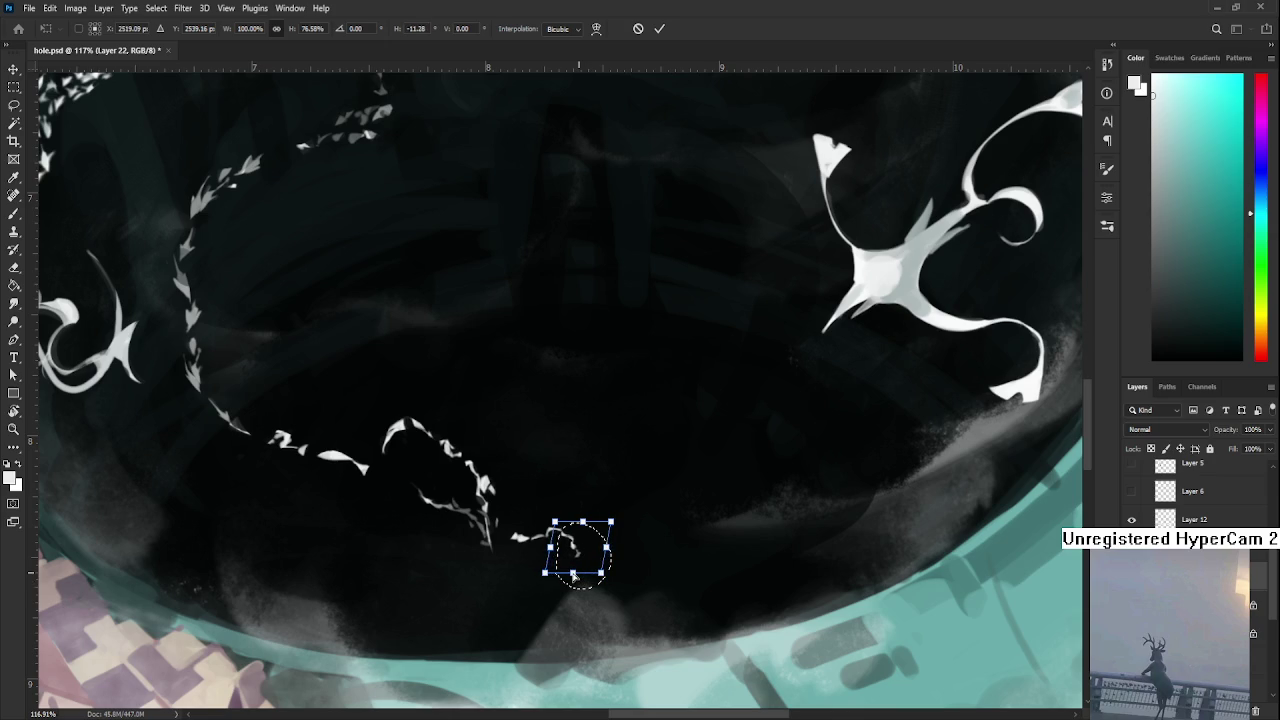
pyautogui.press('Return')
pyautogui.scroll(-5, 600, 600)
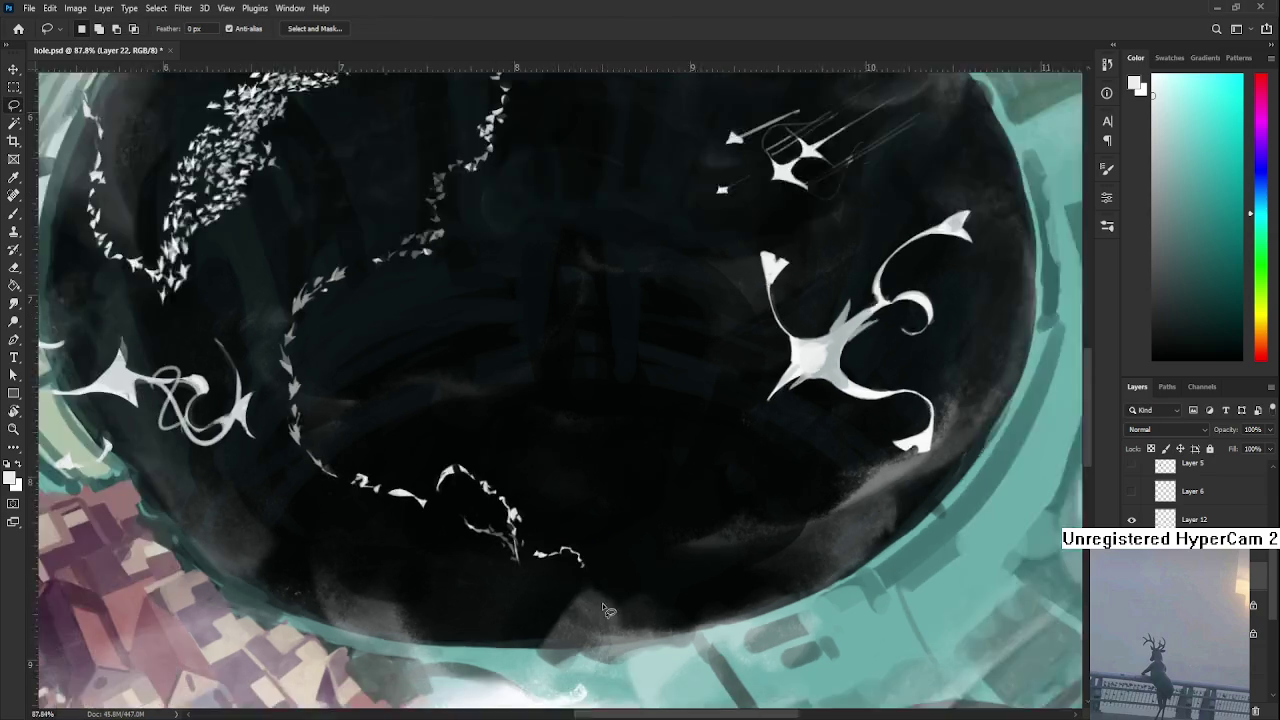
pyautogui.scroll(-1, 603, 598)
pyautogui.scroll(-1, 602, 592)
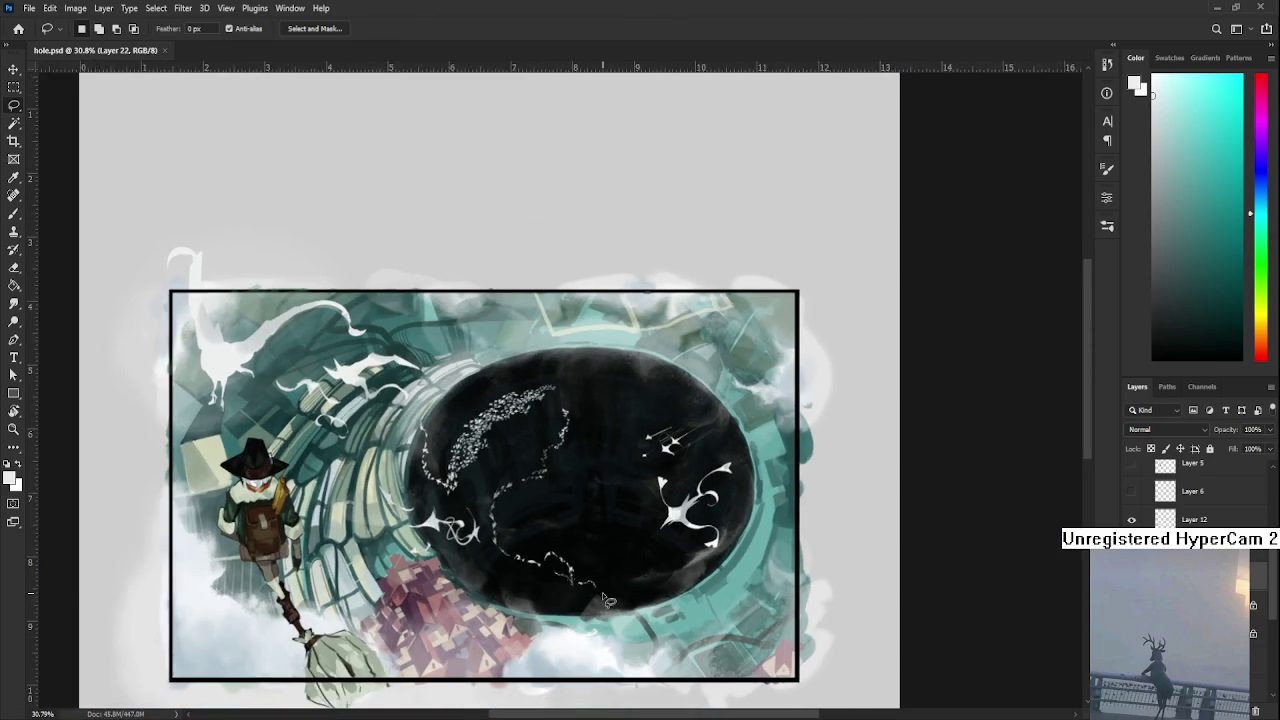
pyautogui.scroll(-1, 602, 592)
pyautogui.scroll(3, 606, 558)
pyautogui.scroll(1, 604, 561)
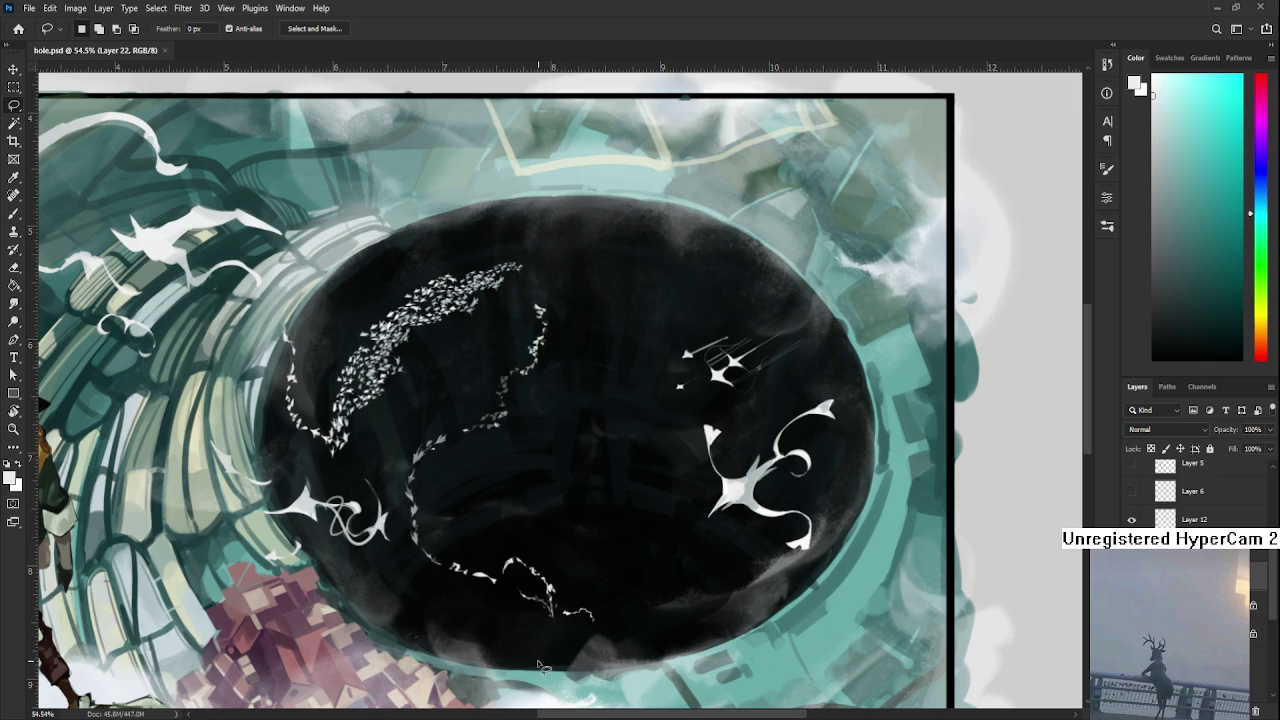
# - Pan across the hole to the upper particle cluster and make Layer 14 active
pyautogui.scroll(-3, 774, 498)
pyautogui.scroll(-3, 720, 470)
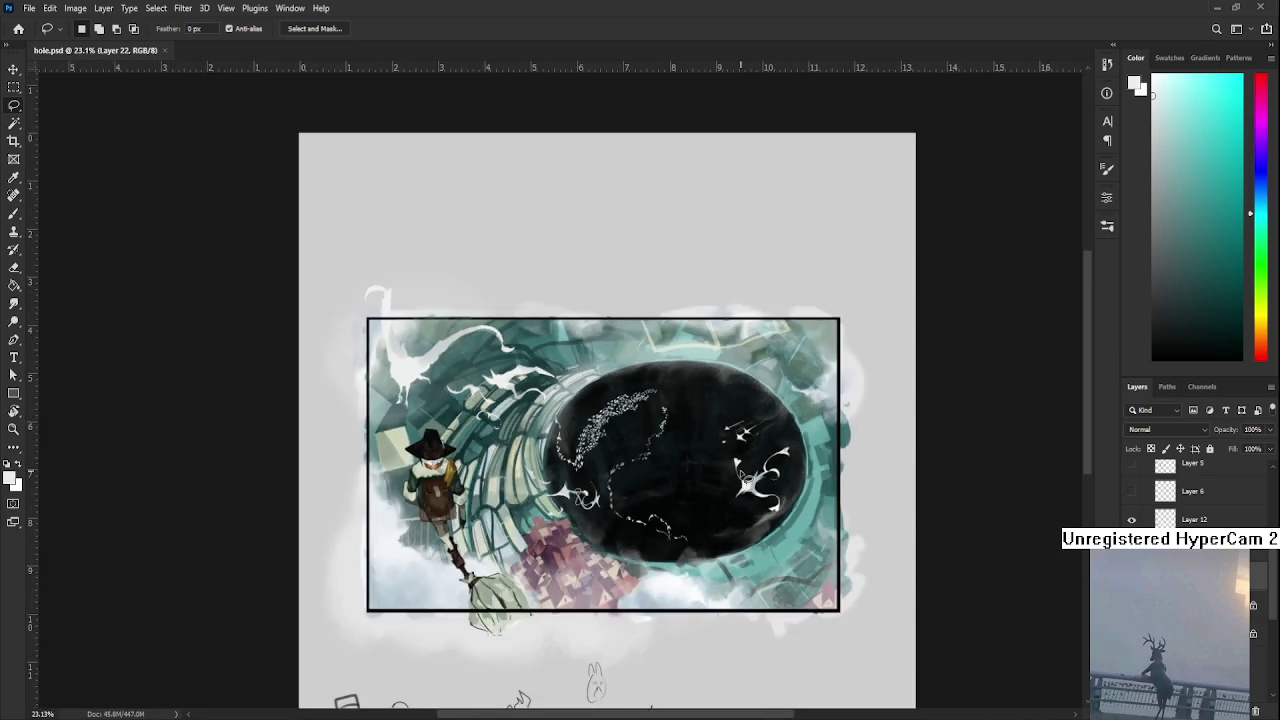
pyautogui.scroll(-2, 680, 446)
pyautogui.scroll(3, 679, 444)
pyautogui.scroll(2, 679, 444)
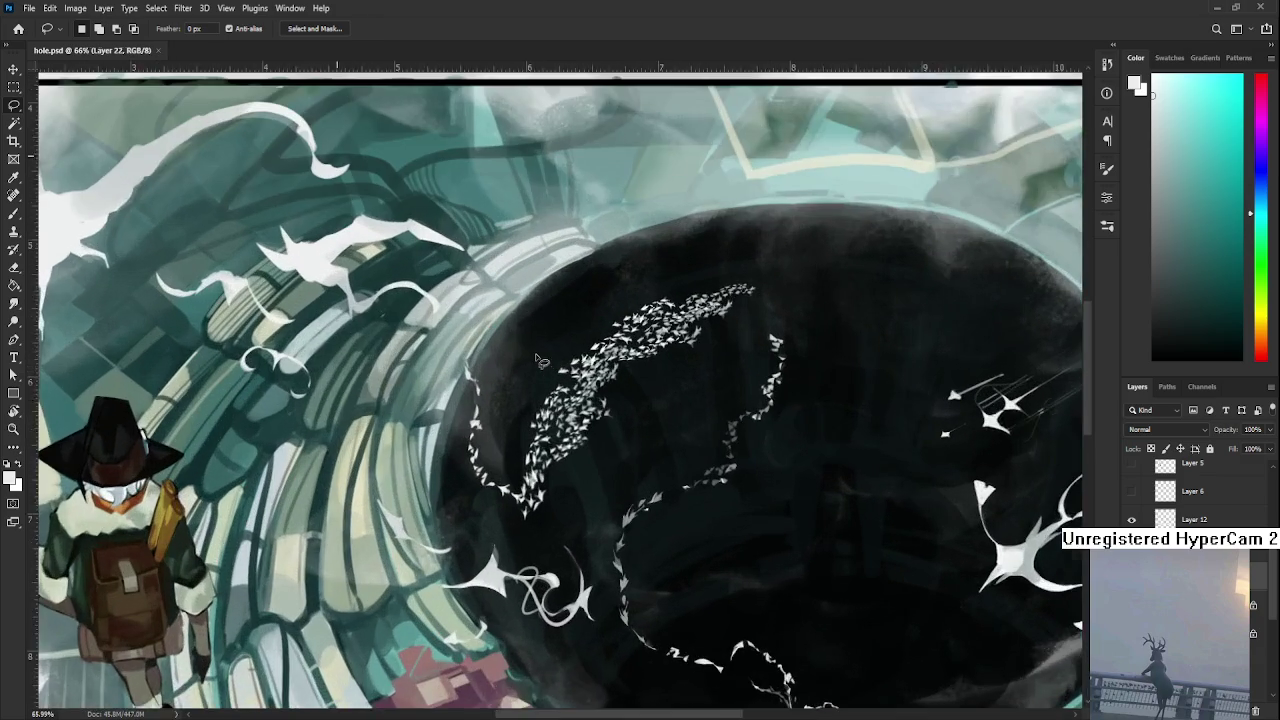
pyautogui.moveTo(652, 449); pyautogui.dragTo(616, 499)
pyautogui.scroll(-1, 616, 500)
pyautogui.scroll(-1, 616, 500)
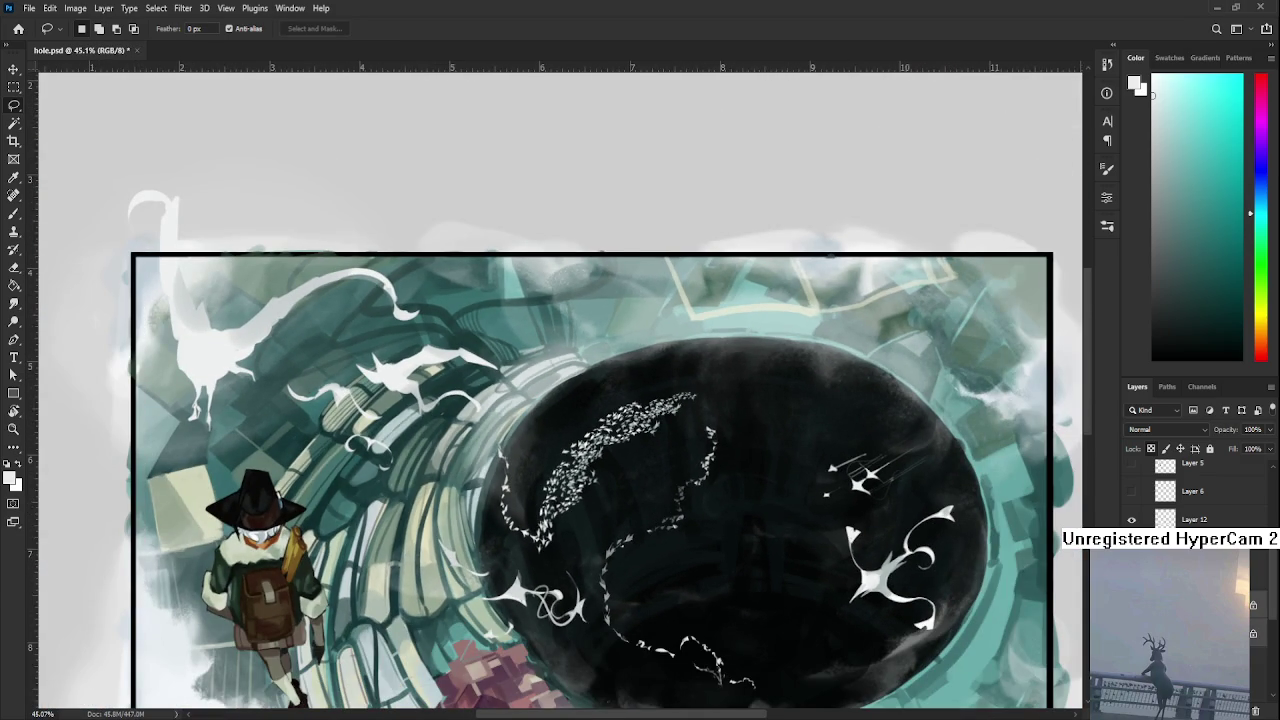
pyautogui.click(1190, 632)
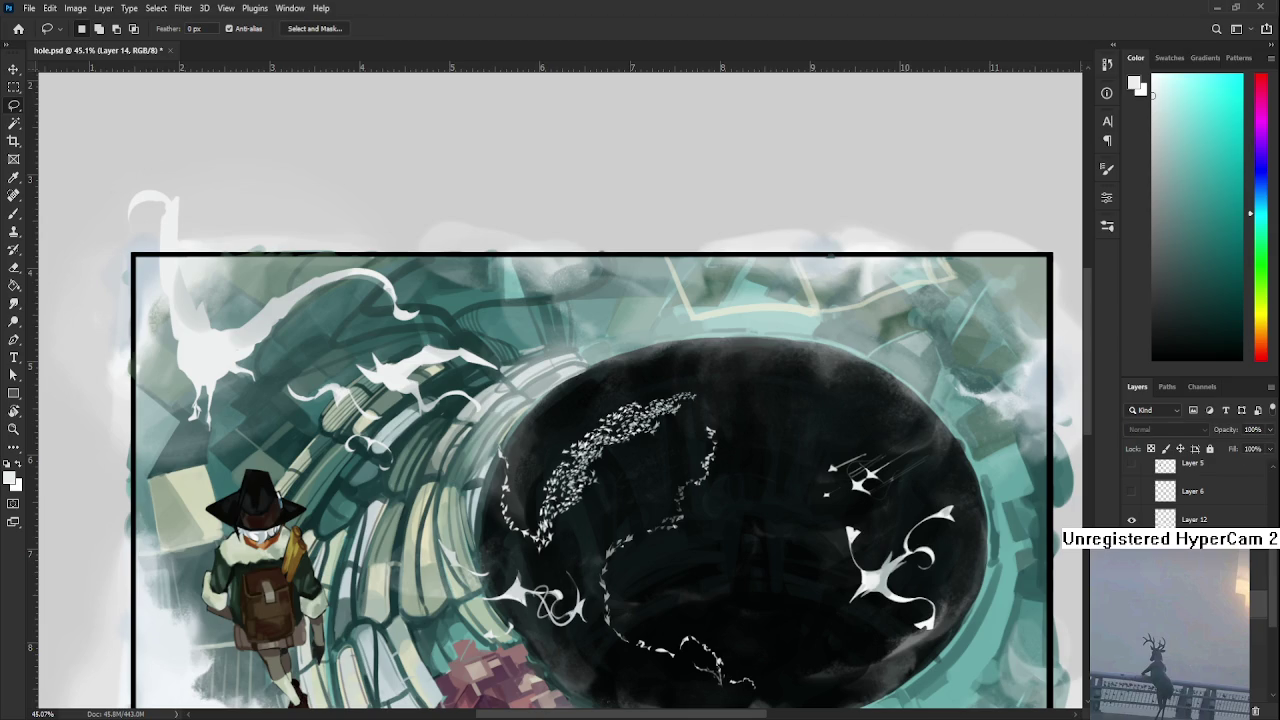
# - Step through the particle layers back to Layer 22, lasso the cluster and copy it to a new layer
pyautogui.hotkey('alt', '[')
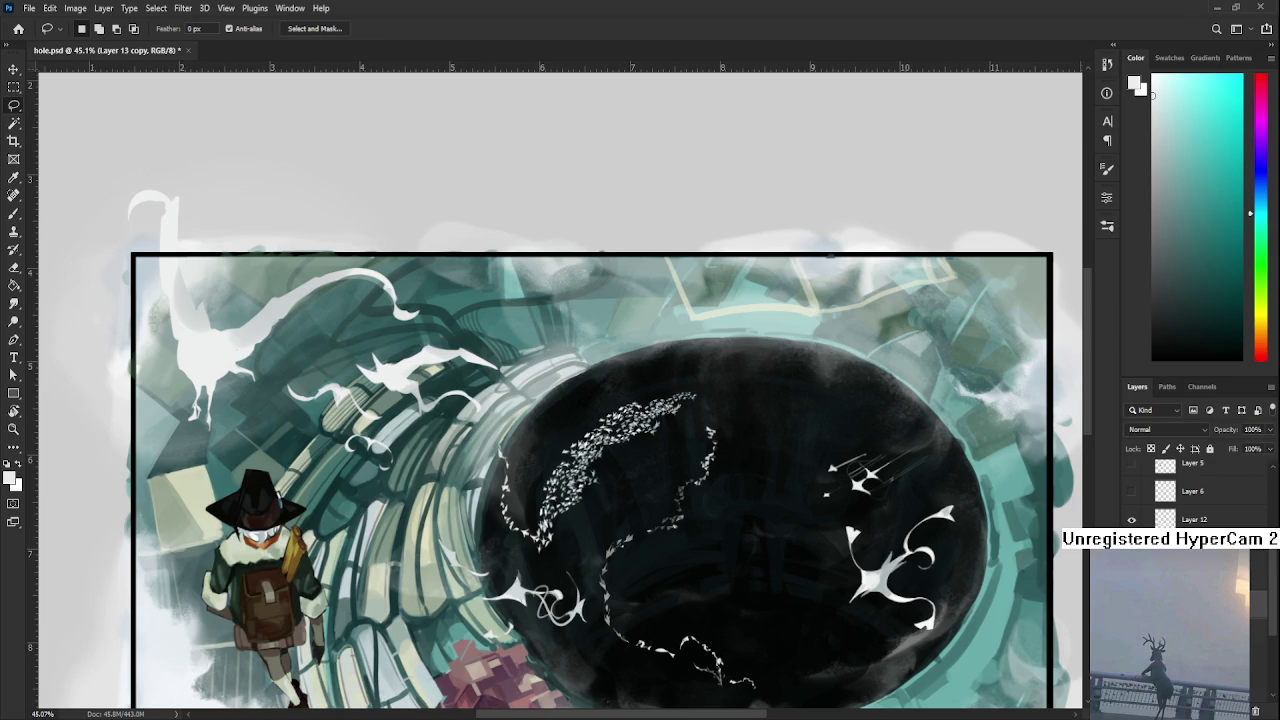
pyautogui.hotkey('alt', '[')
pyautogui.hotkey('alt', '[')
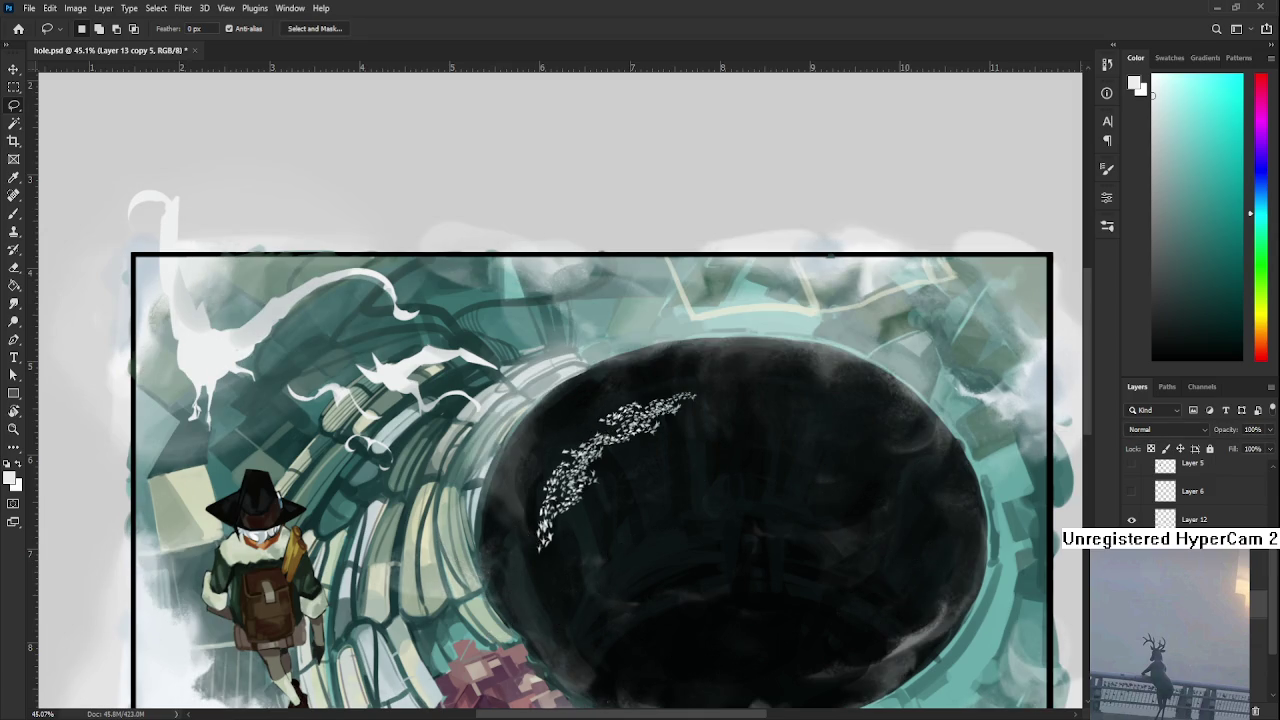
pyautogui.hotkey('alt', '[')
pyautogui.moveTo(672, 482); pyautogui.dragTo(672, 476)
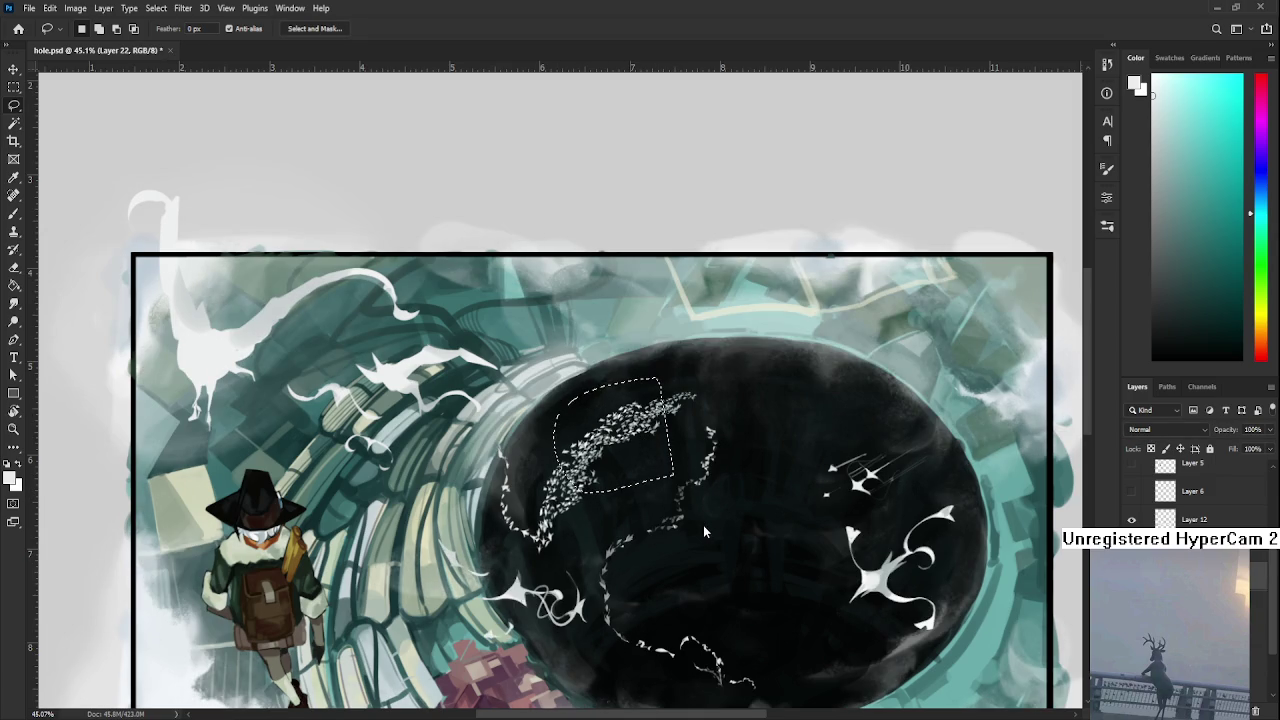
pyautogui.hotkey('ctrl', 'j')
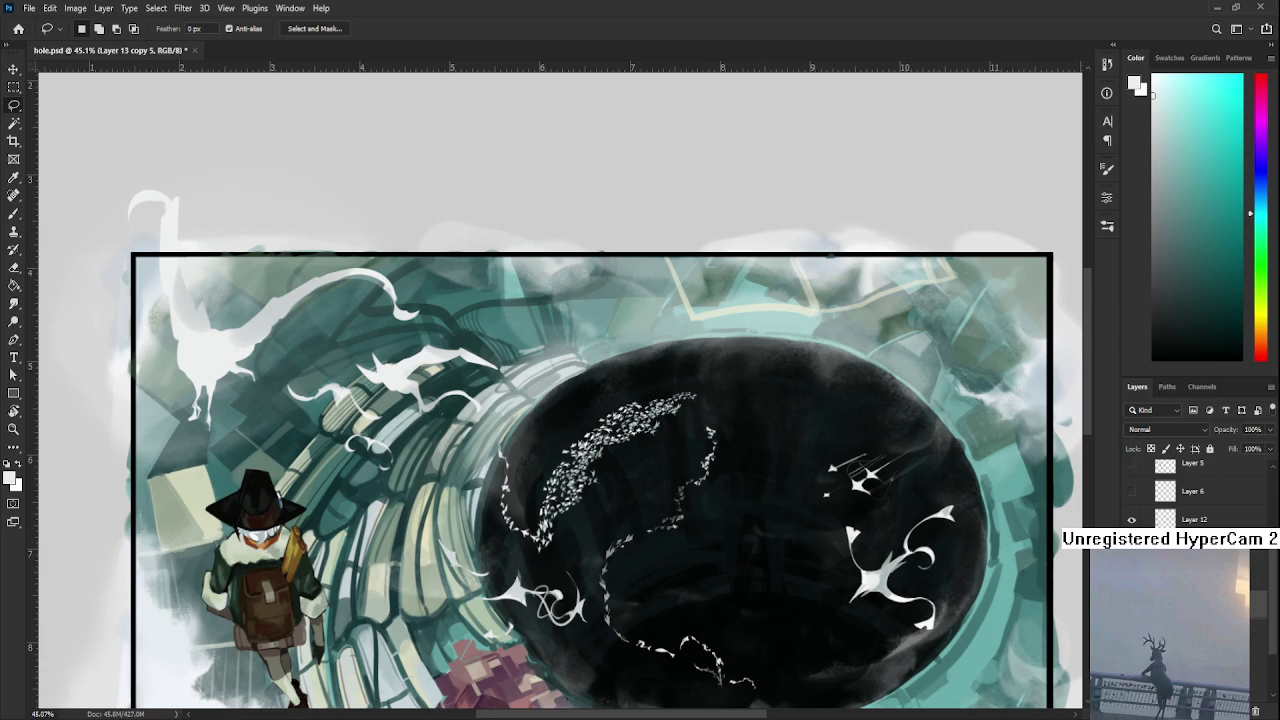
pyautogui.hotkey('ctrl', 't')
# - Warp the copied particle cluster, bending it slightly and bowing its top upward
pyautogui.press('w')
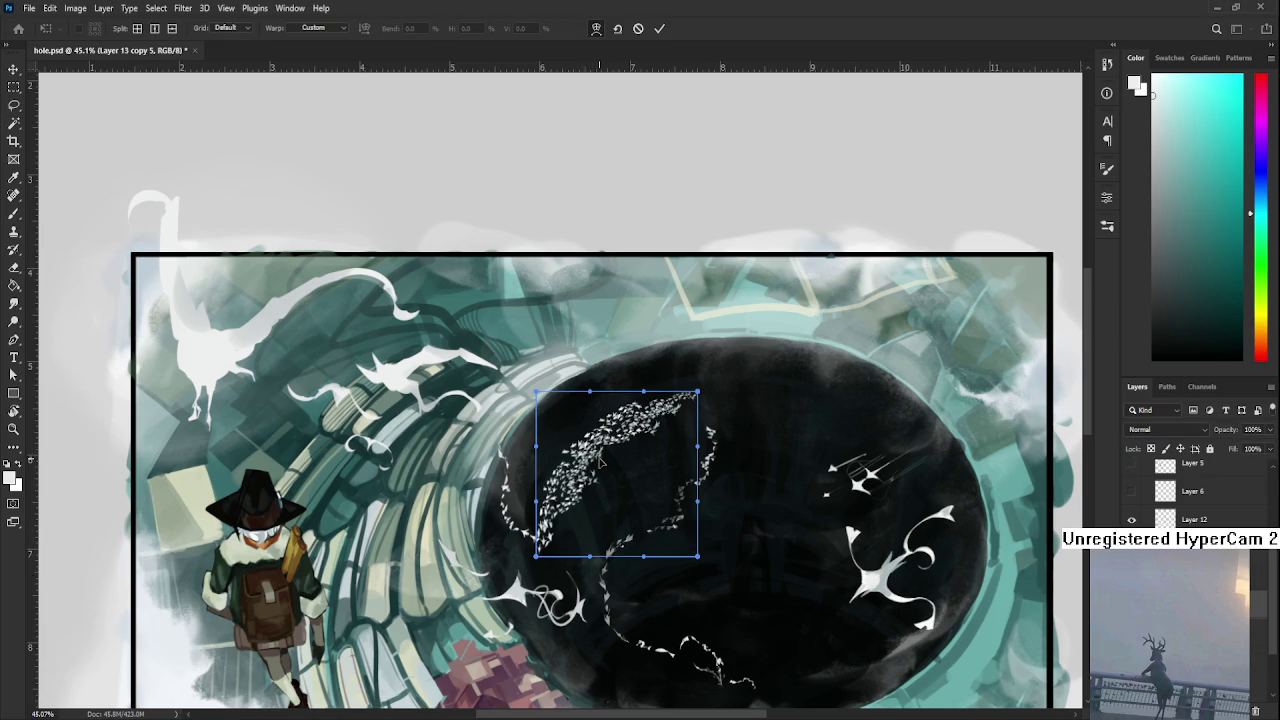
pyautogui.moveTo(614, 467); pyautogui.dragTo(610, 464)
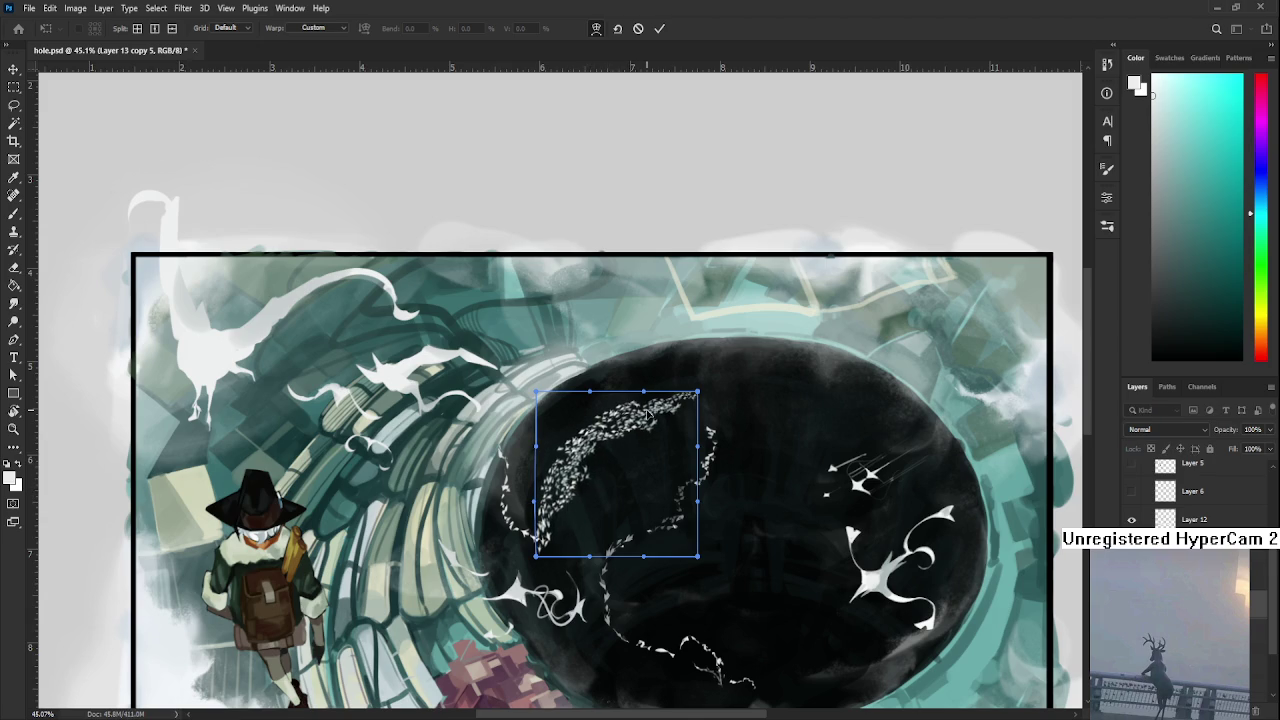
pyautogui.moveTo(654, 410); pyautogui.dragTo(652, 402)
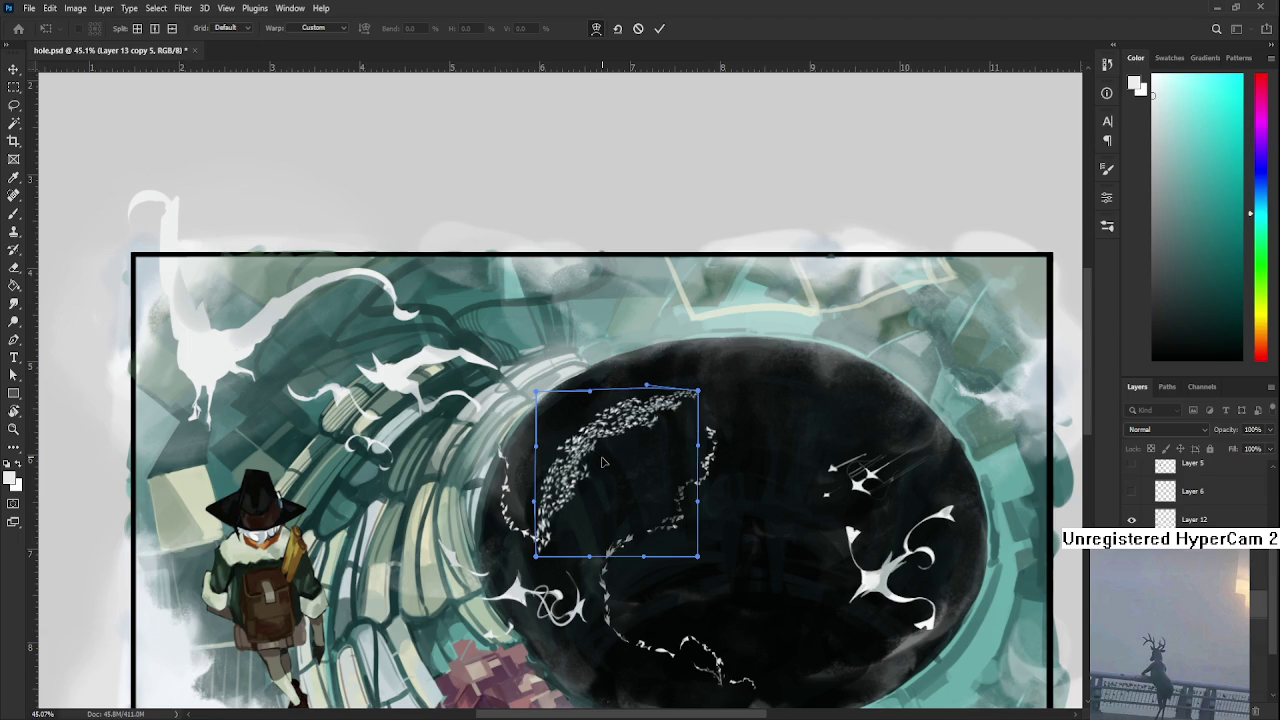
pyautogui.press('Return')
pyautogui.scroll(-1, 606, 472)
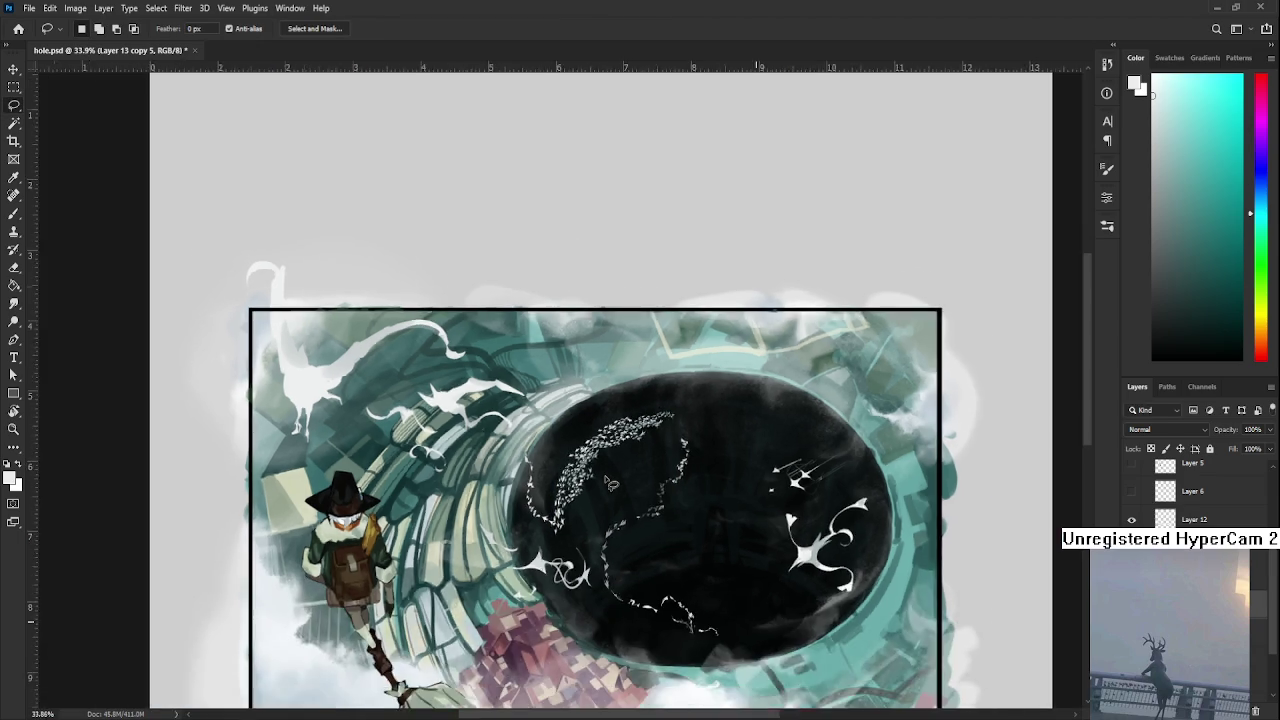
pyautogui.scroll(-3, 612, 478)
pyautogui.scroll(-1, 612, 478)
pyautogui.scroll(2, 608, 484)
pyautogui.scroll(2, 605, 490)
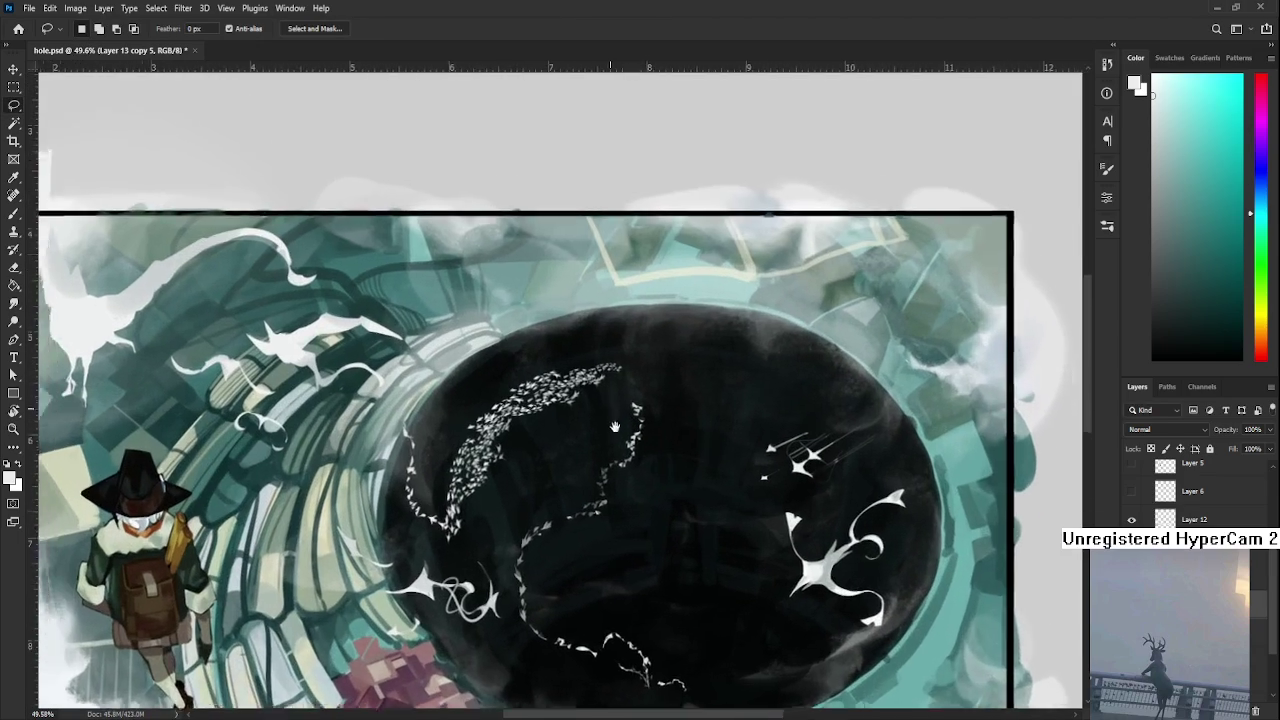
pyautogui.scroll(1, 602, 494)
# - Select the upper bird cluster and warp its top-right side outward and lower-left edge inward
pyautogui.moveTo(601, 494); pyautogui.dragTo(630, 458)
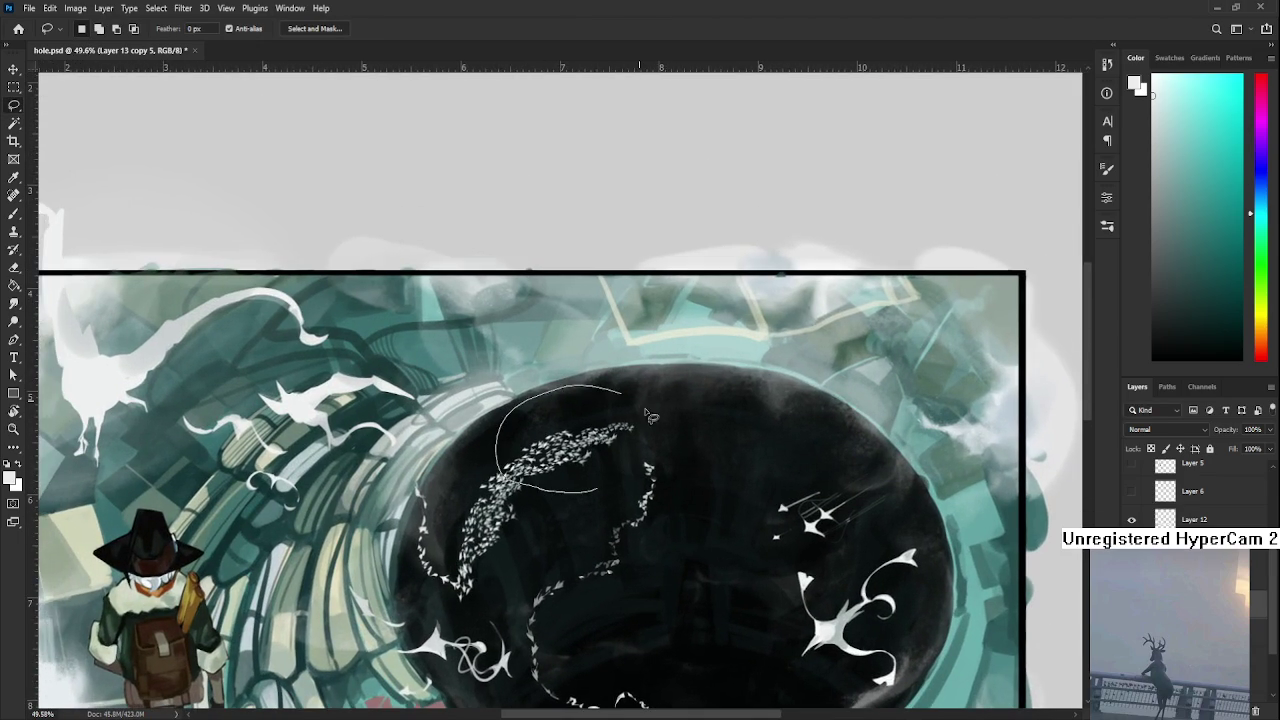
pyautogui.scroll(2, 630, 458)
pyautogui.scroll(-1, 630, 458)
pyautogui.moveTo(518, 638)
pyautogui.mouseDown()
pyautogui.moveTo(458, 695)
pyautogui.moveTo(452, 640)
pyautogui.moveTo(525, 455)
pyautogui.moveTo(683, 505)
pyautogui.mouseUp()
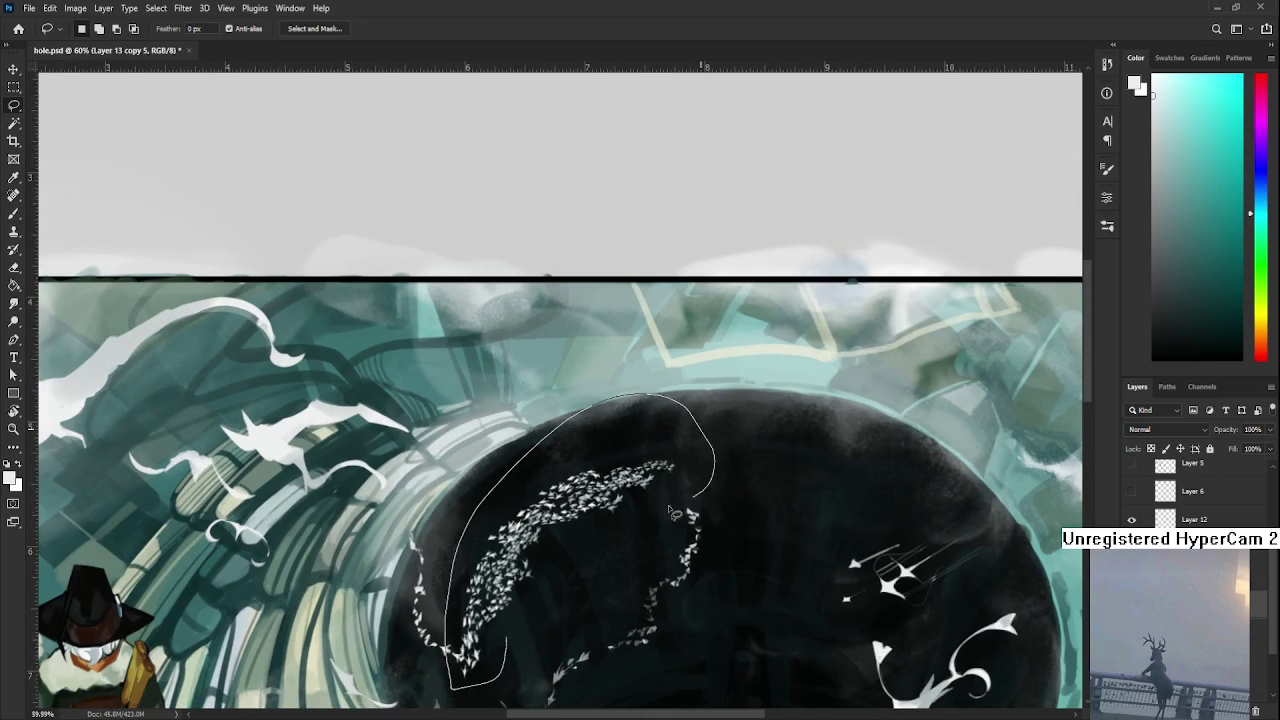
pyautogui.hotkey('ctrl', 't')
pyautogui.moveTo(710, 455)
pyautogui.mouseDown()
pyautogui.moveTo(714, 470)
pyautogui.moveTo(731, 416)
pyautogui.moveTo(706, 440)
pyautogui.mouseUp()
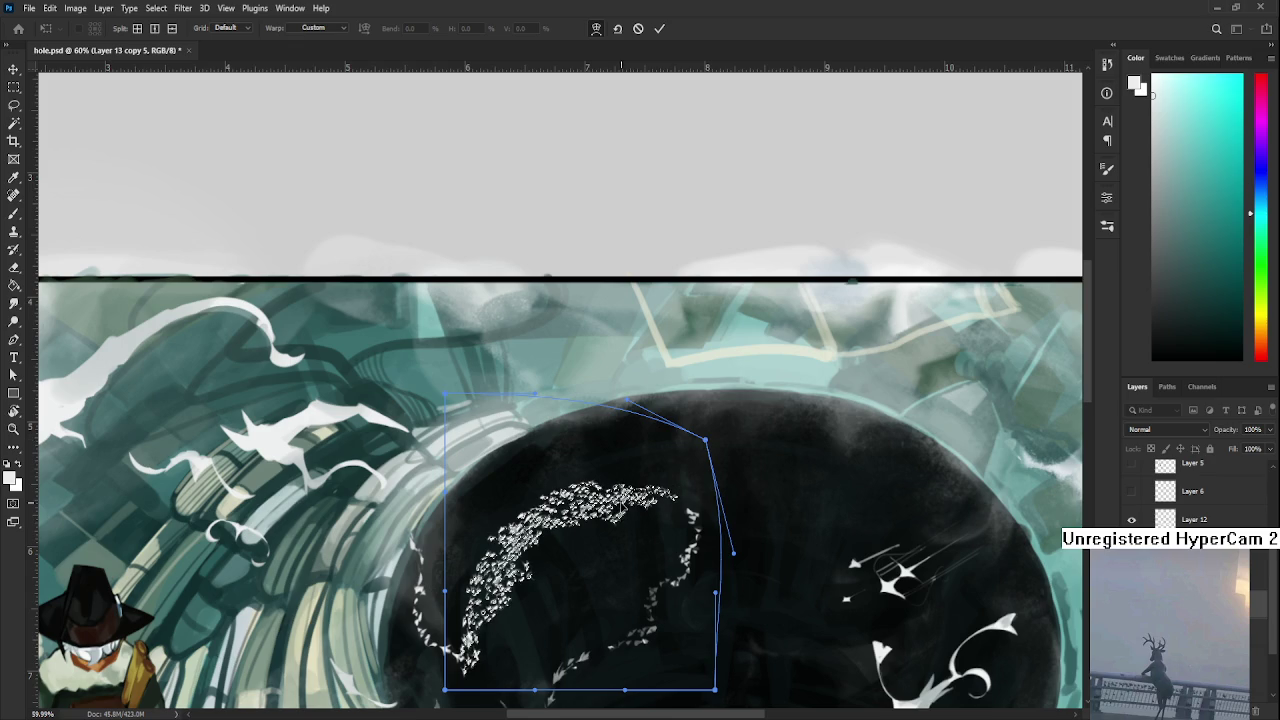
pyautogui.moveTo(474, 667); pyautogui.dragTo(478, 662)
pyautogui.press('Return')
pyautogui.scroll(-5, 490, 662)
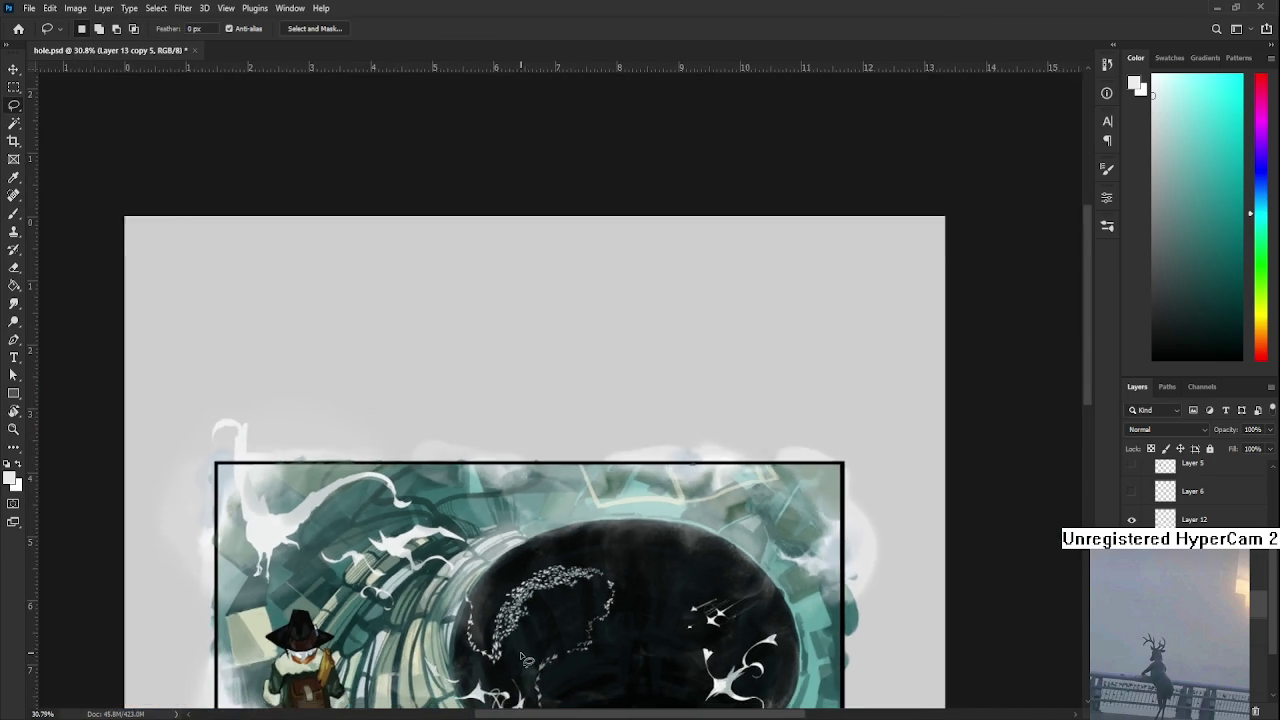
pyautogui.scroll(4, 513, 665)
pyautogui.scroll(4, 480, 650)
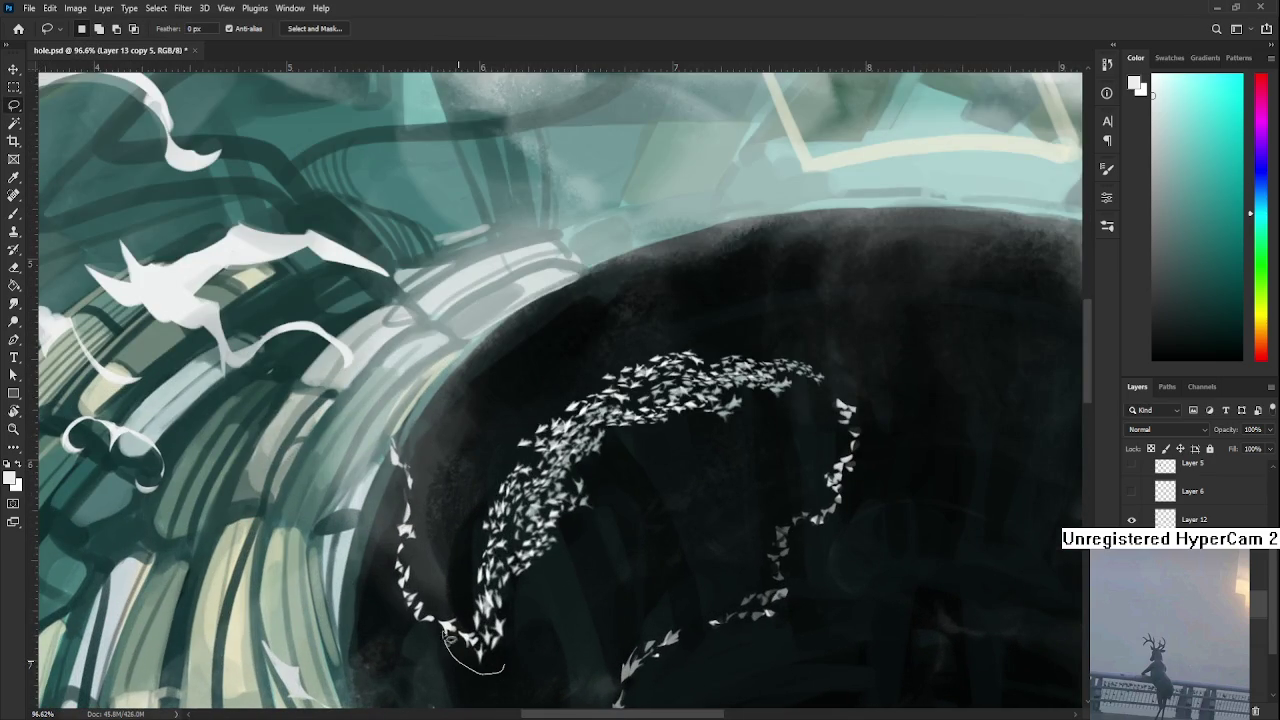
# - Select the swarm's lower tip and warp it into a hooked curl bending left
pyautogui.moveTo(507, 622)
pyautogui.mouseDown()
pyautogui.moveTo(540, 612)
pyautogui.moveTo(515, 645)
pyautogui.mouseUp()
pyautogui.scroll(3, 480, 615)
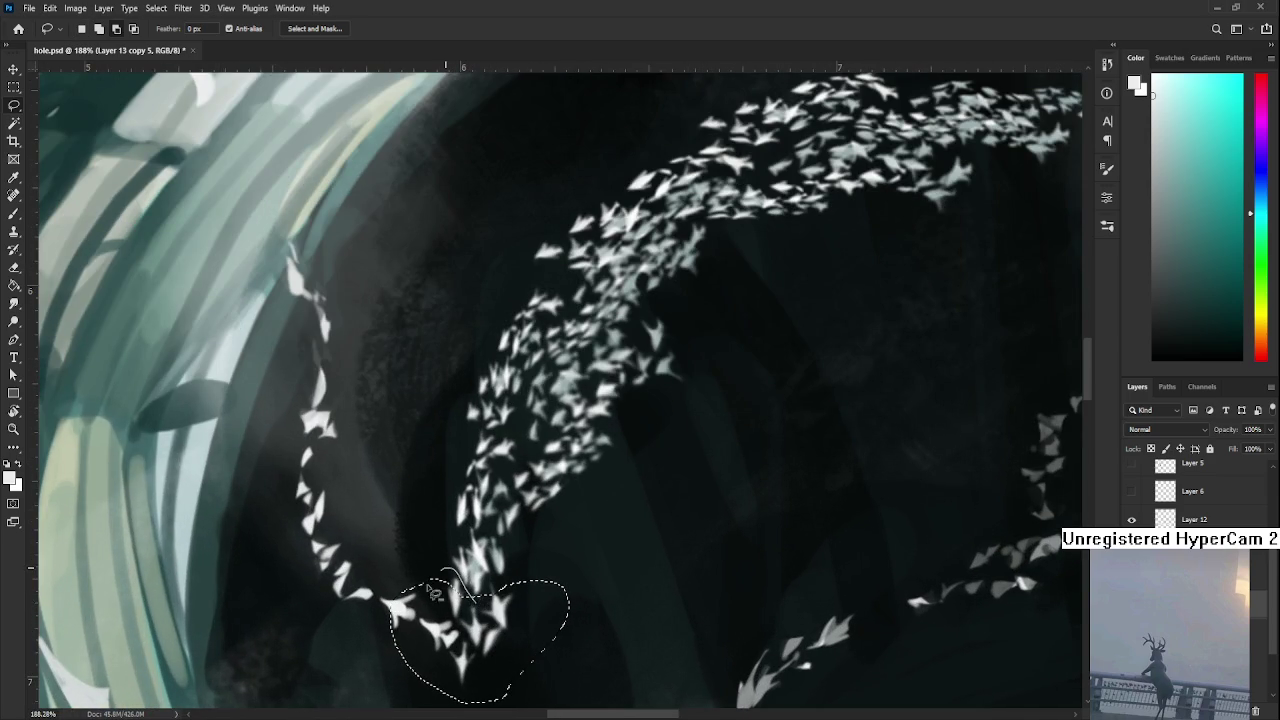
pyautogui.scroll(-4, 515, 645)
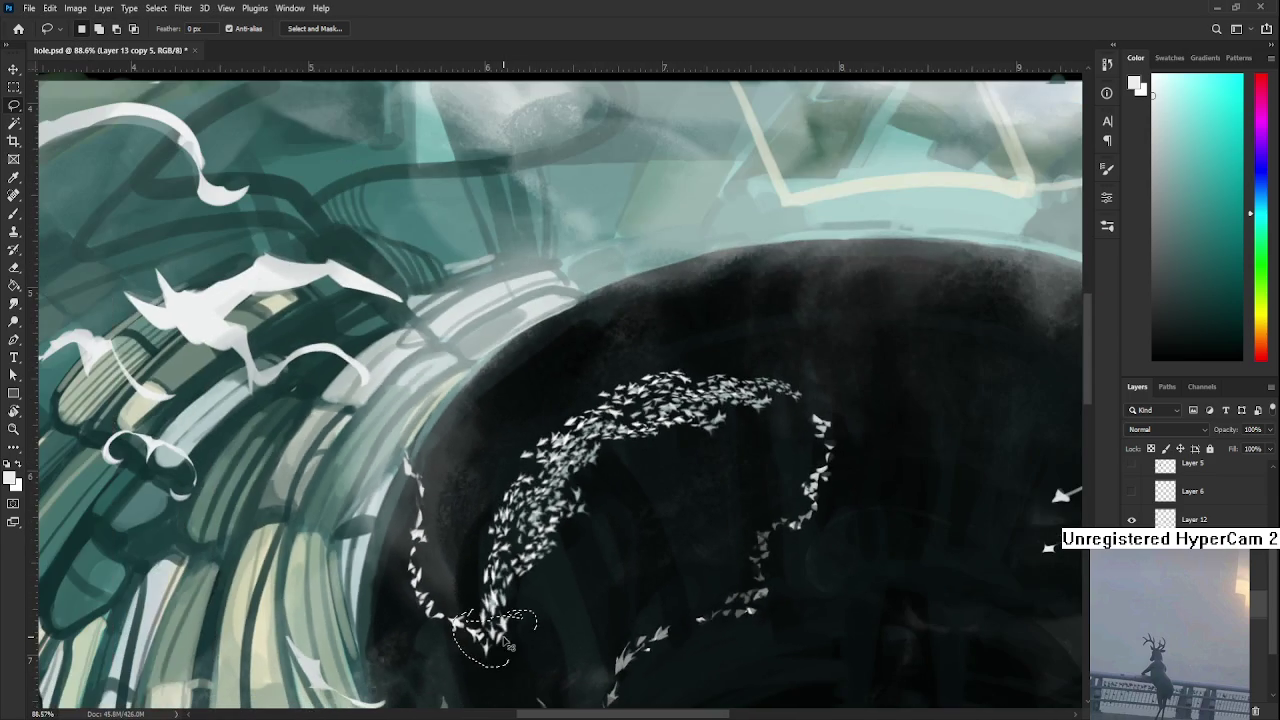
pyautogui.hotkey('ctrl', 't')
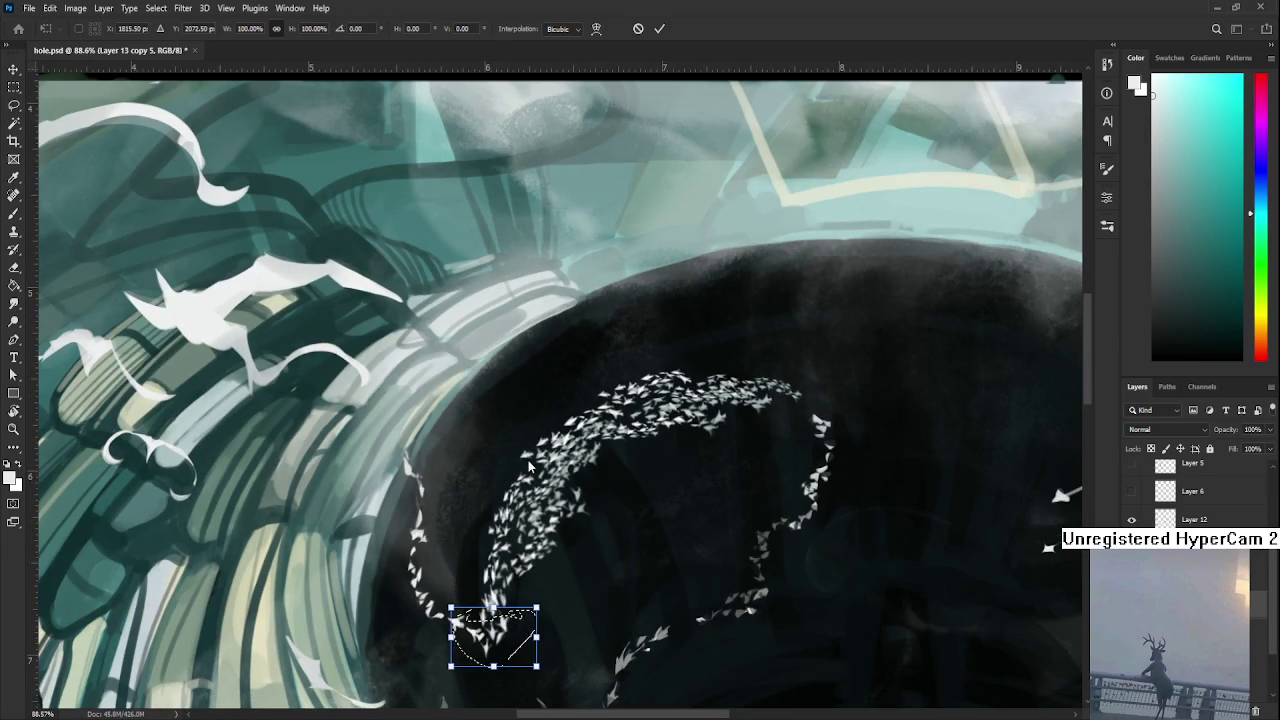
pyautogui.moveTo(450, 666)
pyautogui.mouseDown()
pyautogui.moveTo(420, 655)
pyautogui.moveTo(383, 558)
pyautogui.mouseUp()
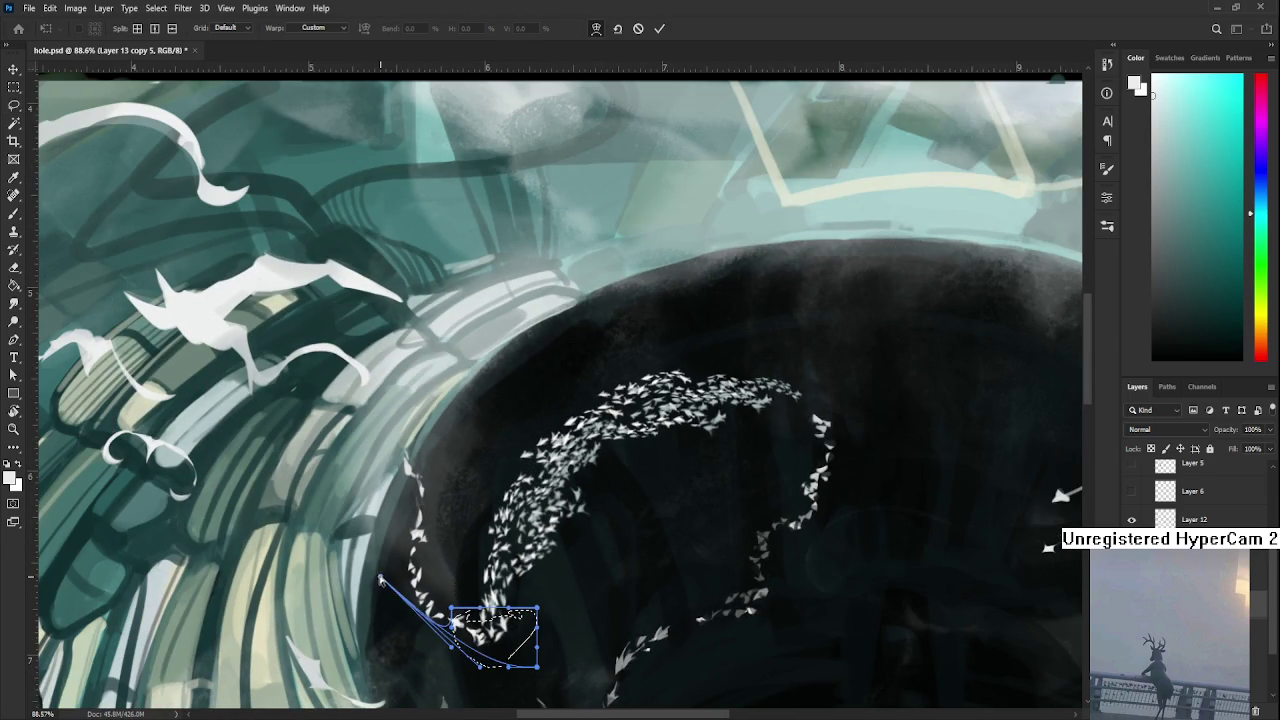
pyautogui.moveTo(539, 670); pyautogui.dragTo(410, 641)
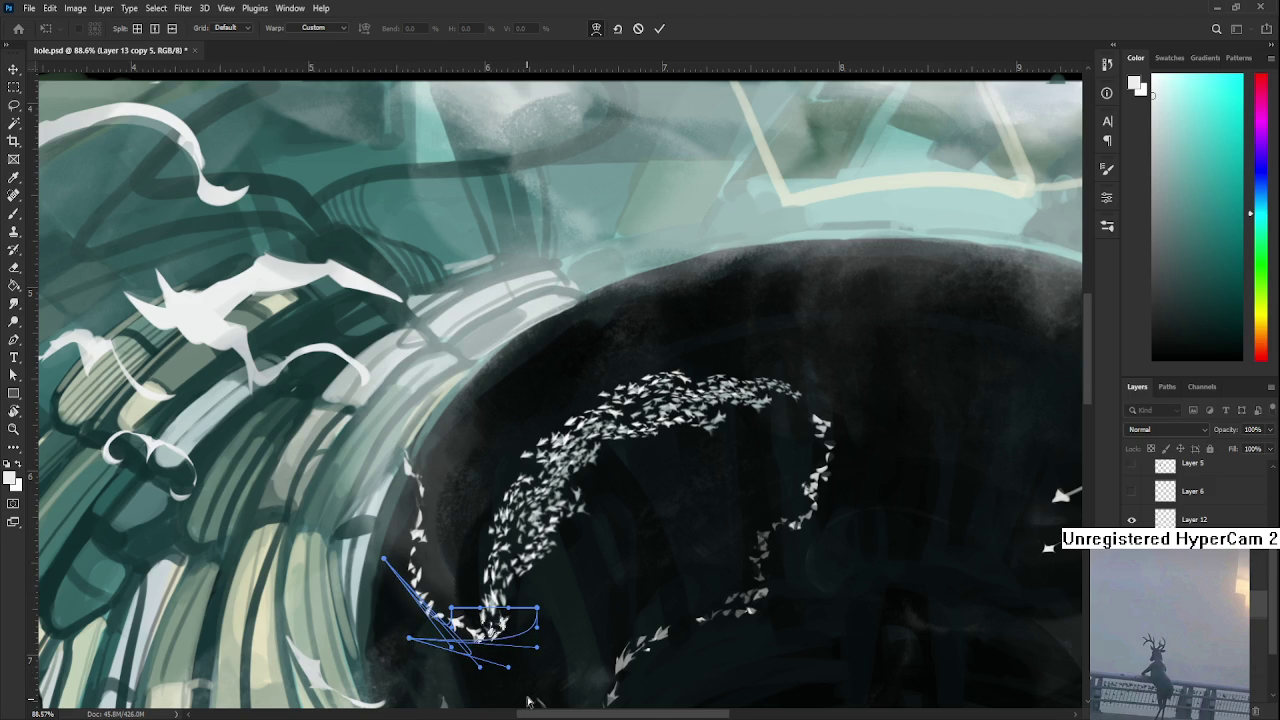
pyautogui.press('Return')
pyautogui.scroll(-3, 588, 623)
pyautogui.scroll(-2, 588, 623)
pyautogui.scroll(-1, 588, 623)
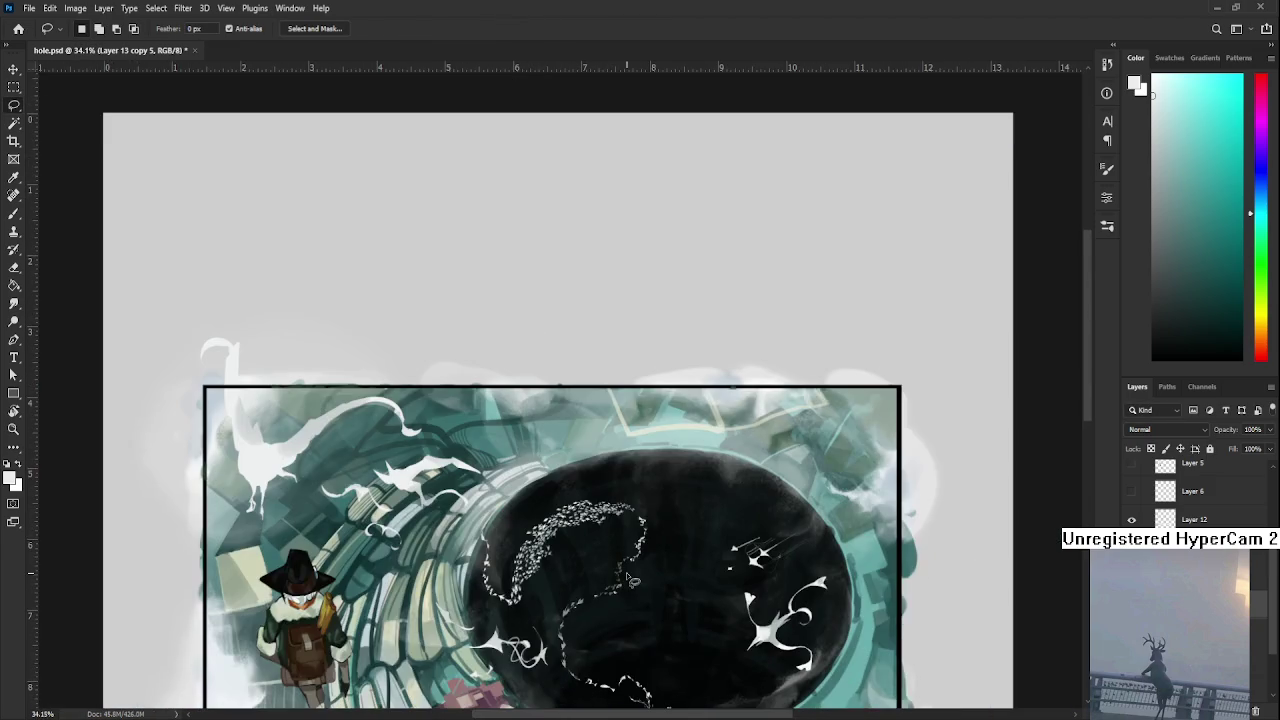
pyautogui.scroll(-1, 630, 580)
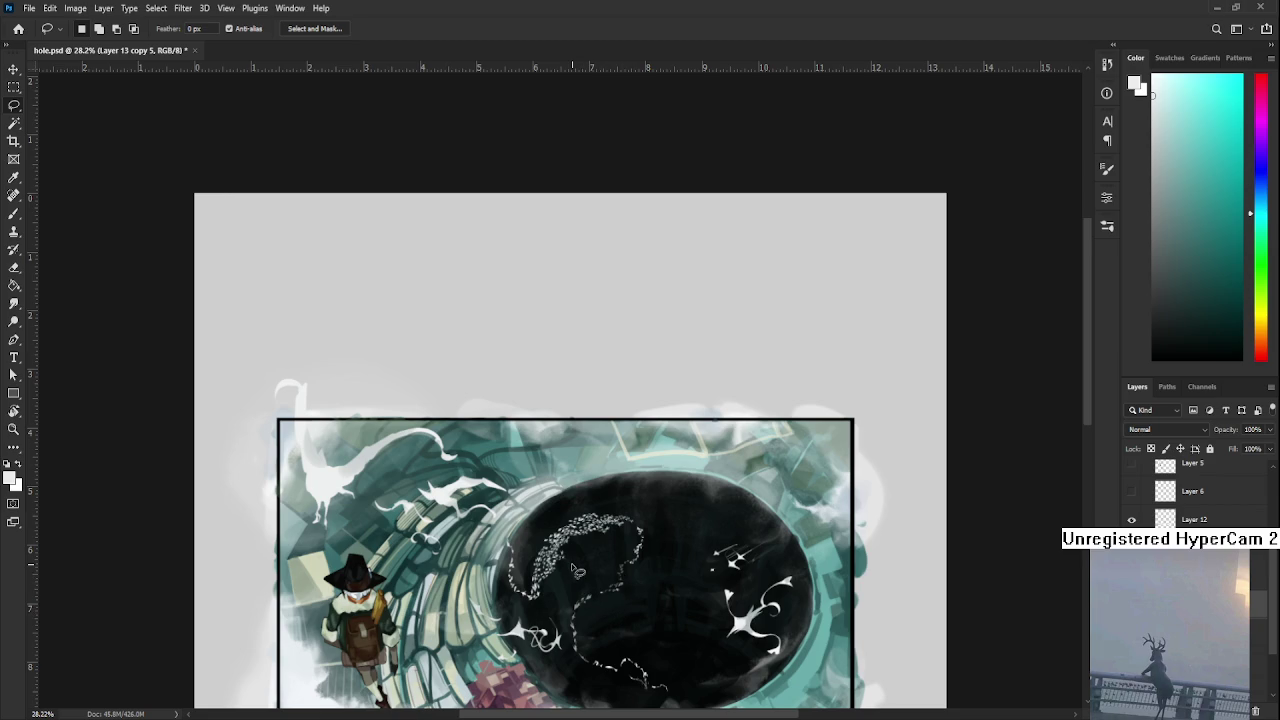
pyautogui.scroll(-1, 604, 653)
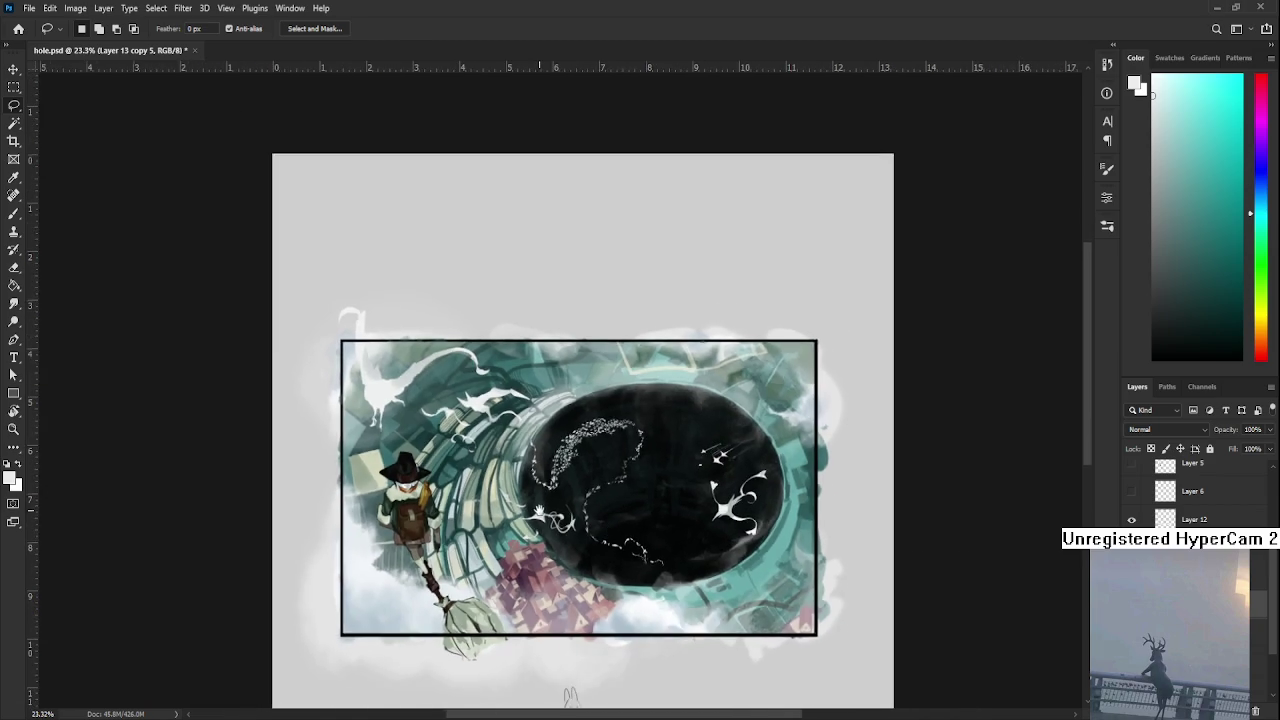
pyautogui.scroll(3, 537, 550)
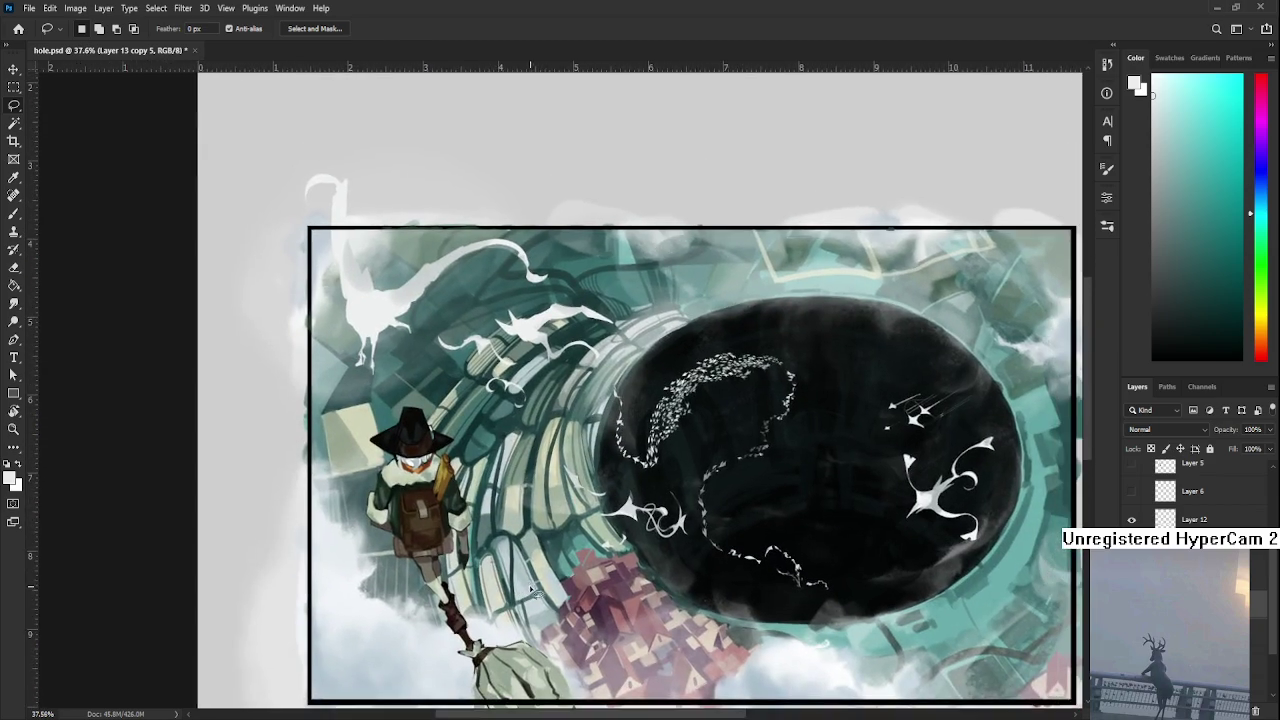
pyautogui.scroll(-3, 531, 590)
pyautogui.scroll(2, 541, 588)
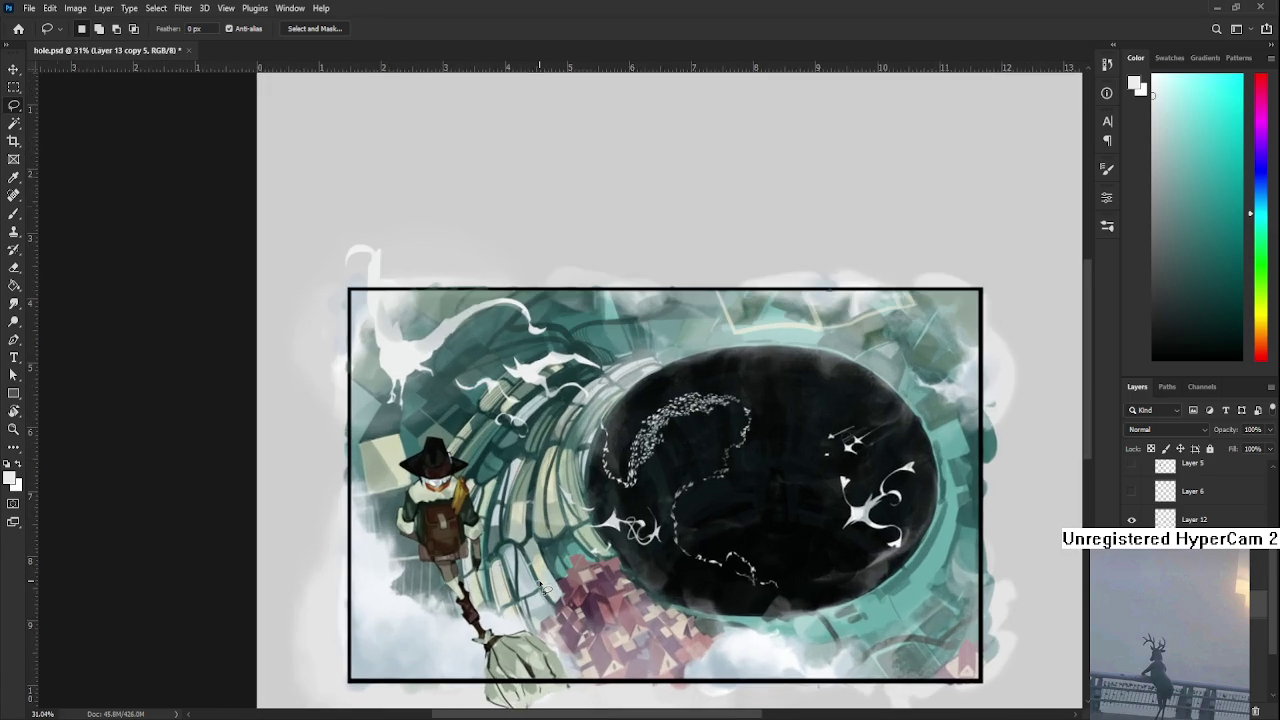
pyautogui.scroll(1, 545, 588)
pyautogui.scroll(-2, 545, 588)
pyautogui.scroll(1, 630, 647)
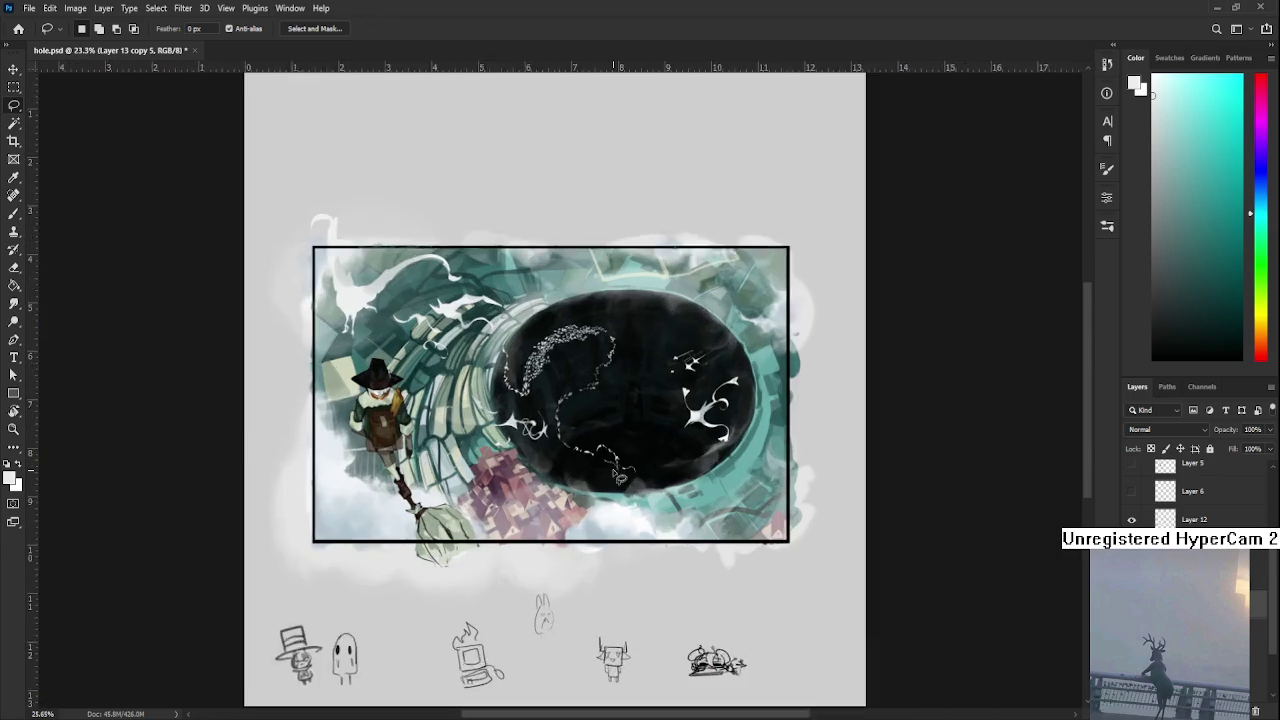
pyautogui.scroll(2, 373, 332)
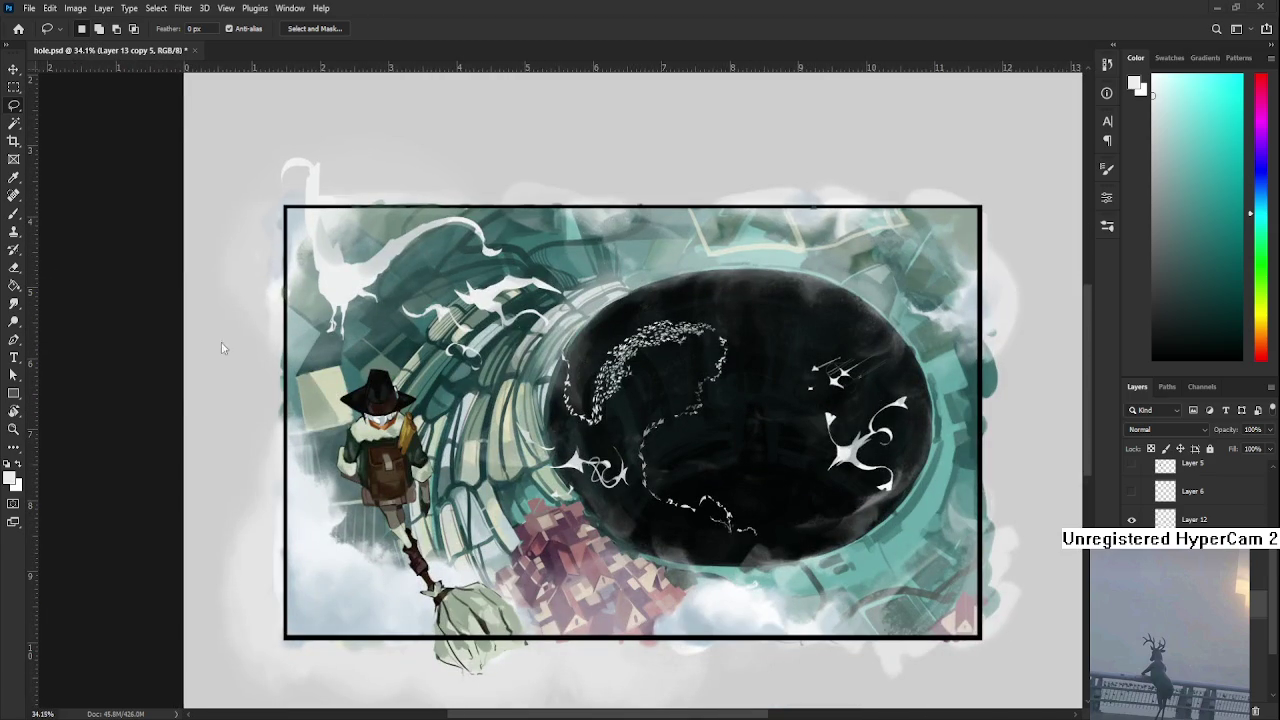
pyautogui.scroll(-1, 558, 440)
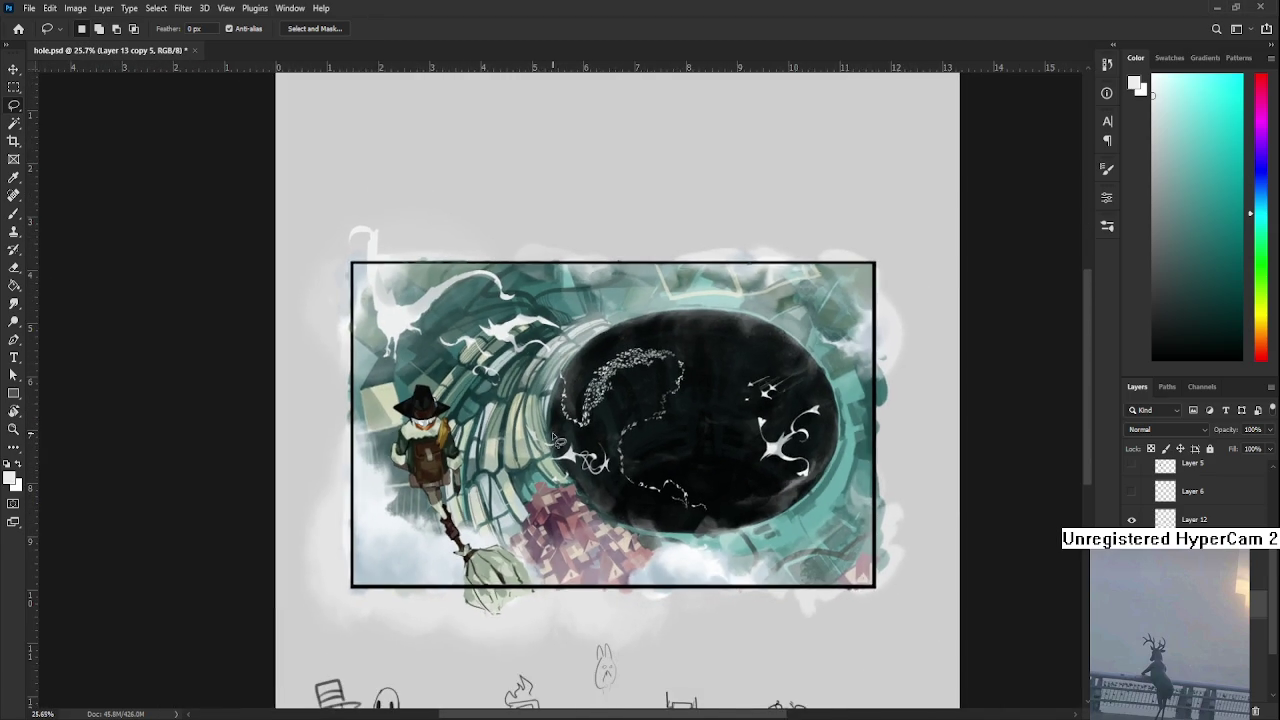
pyautogui.scroll(-1, 558, 440)
pyautogui.scroll(3, 432, 492)
pyautogui.scroll(-2, 430, 490)
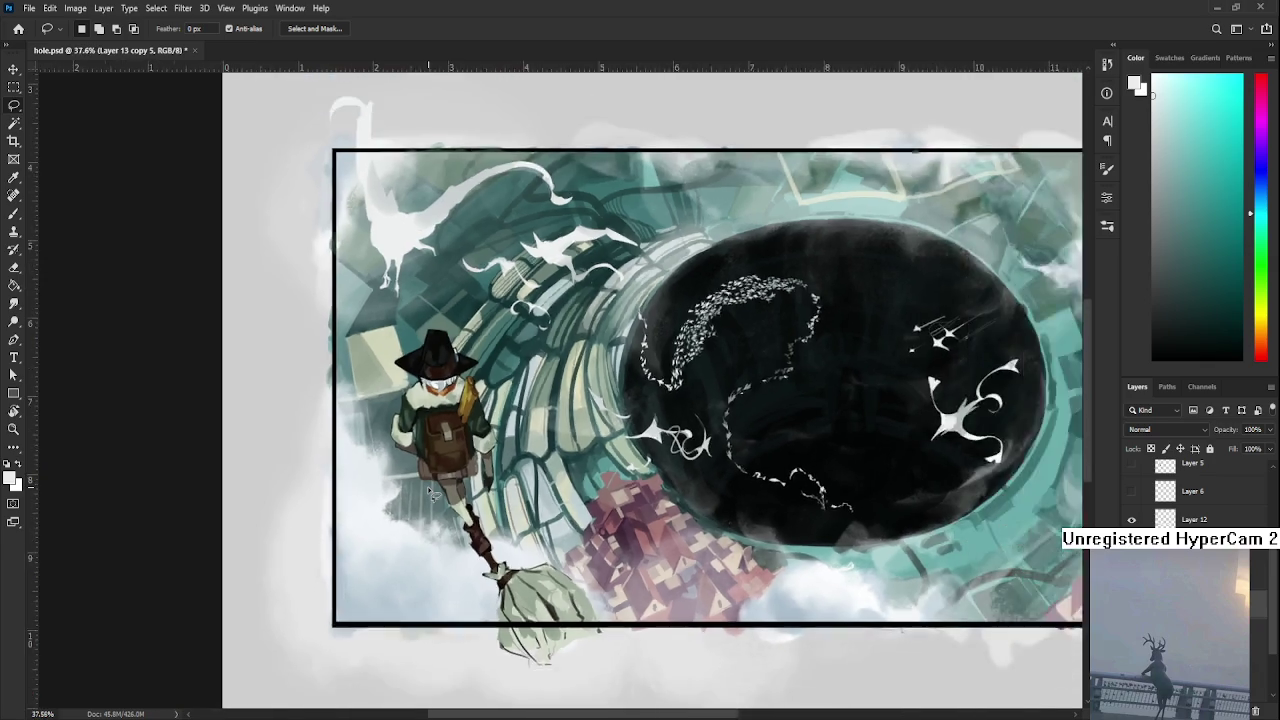
pyautogui.scroll(-2, 430, 490)
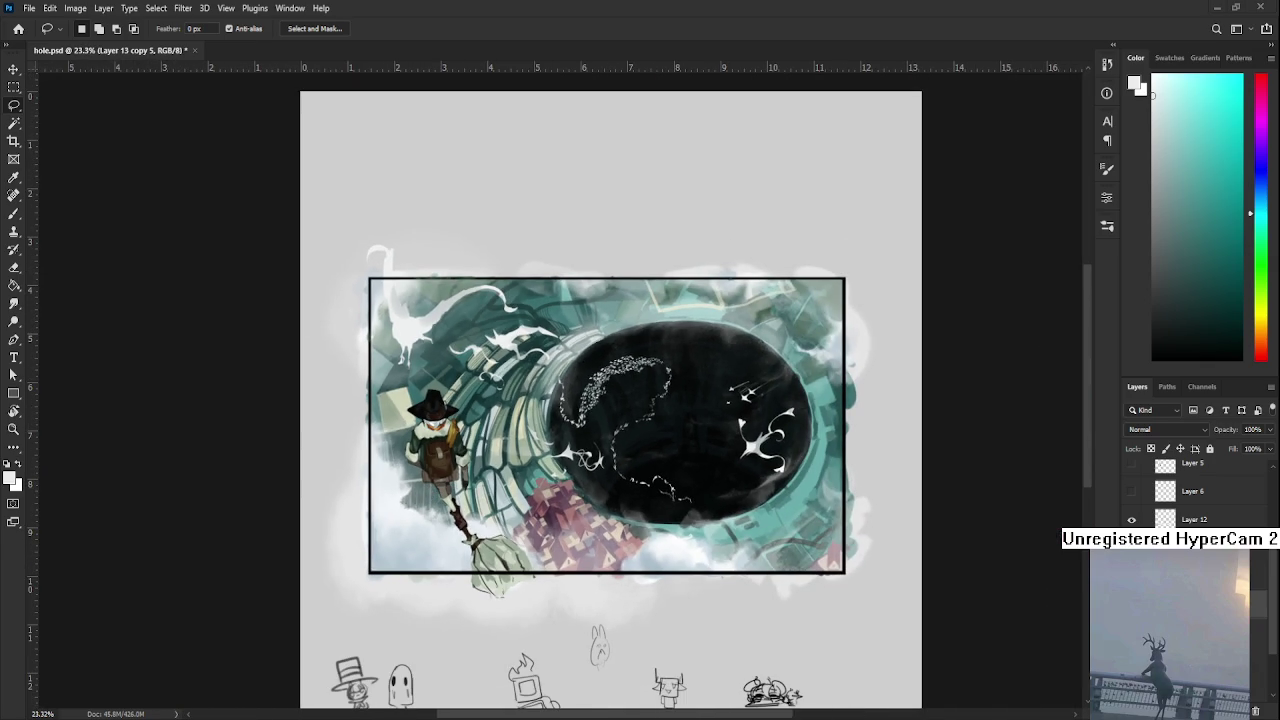
pyautogui.scroll(2, 445, 440)
pyautogui.scroll(2, 455, 444)
pyautogui.scroll(2, 461, 446)
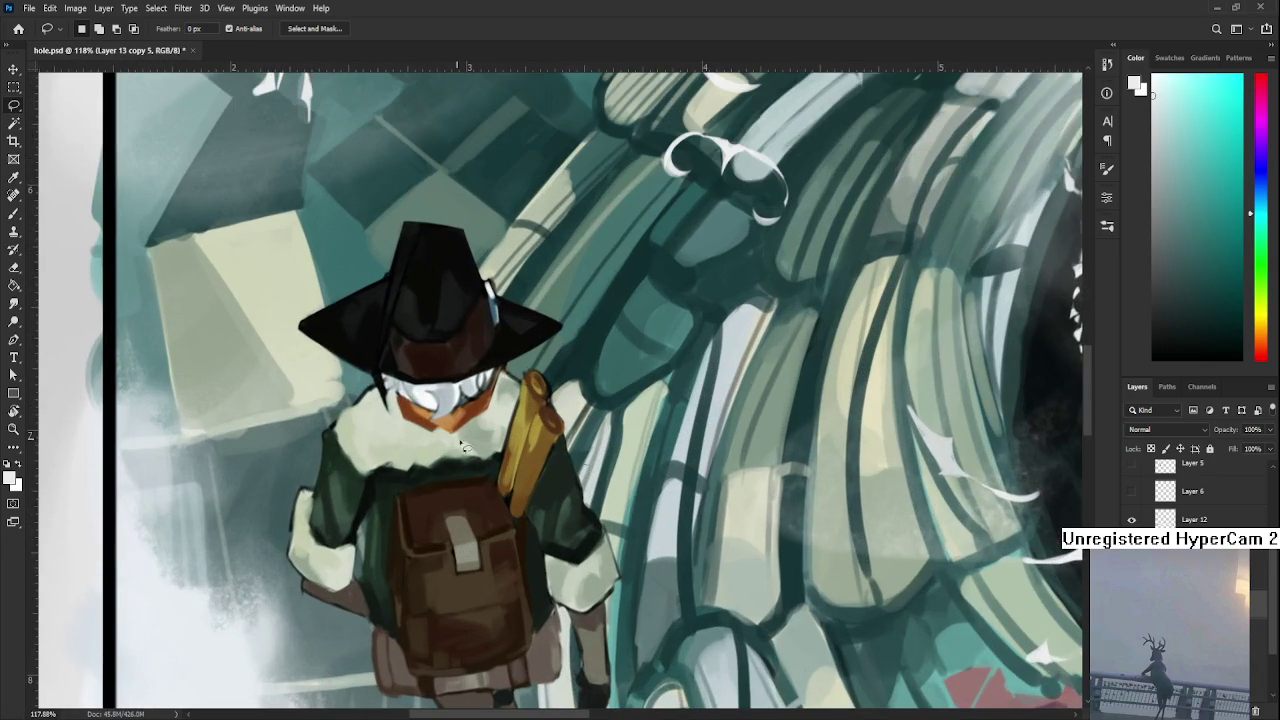
pyautogui.scroll(5, 1256, 568)
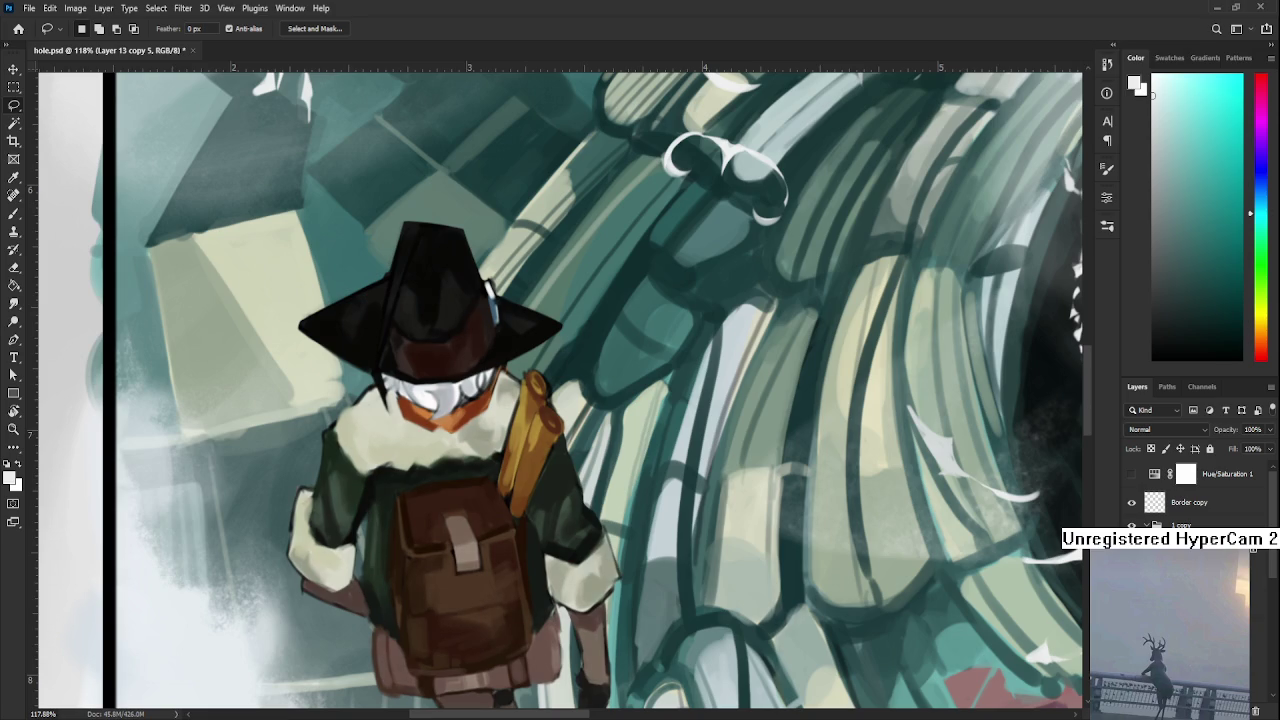
# - Move from Layer 18 to the painting layer, then sample yellow with the Brush and darken it to olive-brown
pyautogui.hotkey('alt', ']')
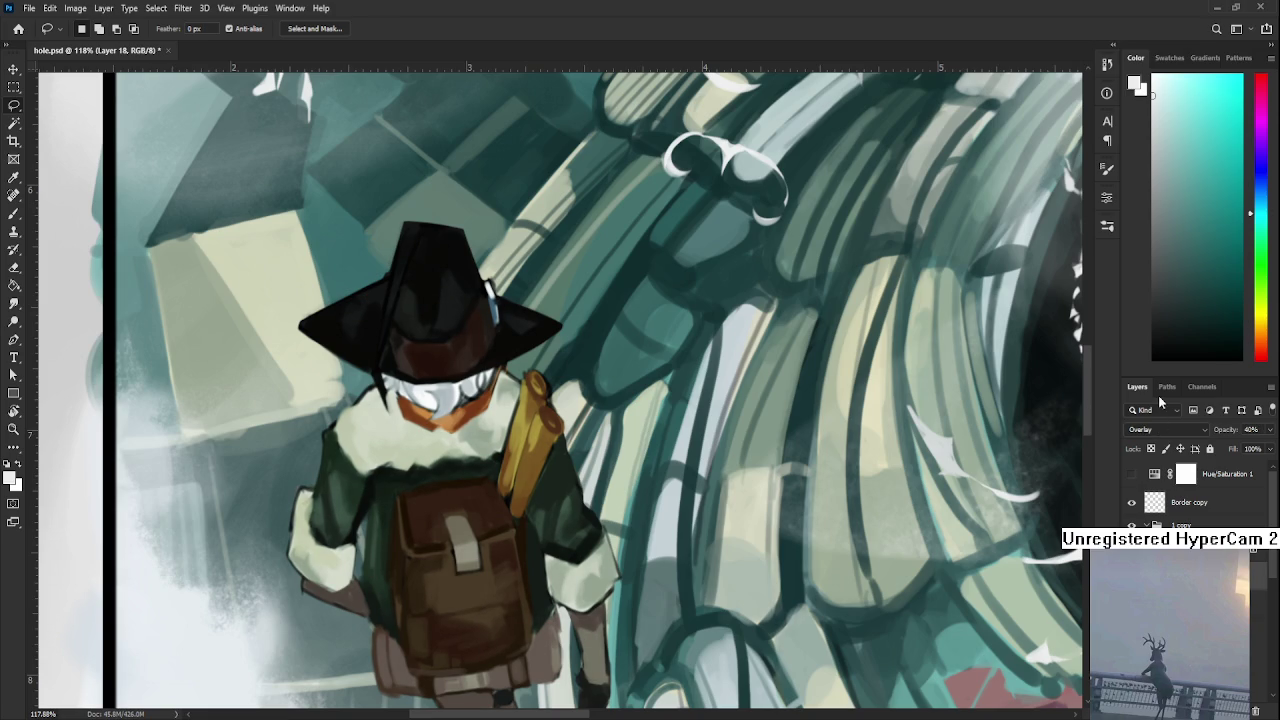
pyautogui.hotkey('alt', '[')
pyautogui.scroll(2, 511, 496)
pyautogui.press('b')
pyautogui.keyDown('alt'); pyautogui.click(416, 507); pyautogui.keyUp('alt')
pyautogui.keyDown('alt'); pyautogui.click(523, 410); pyautogui.keyUp('alt')
pyautogui.click(1230, 276)
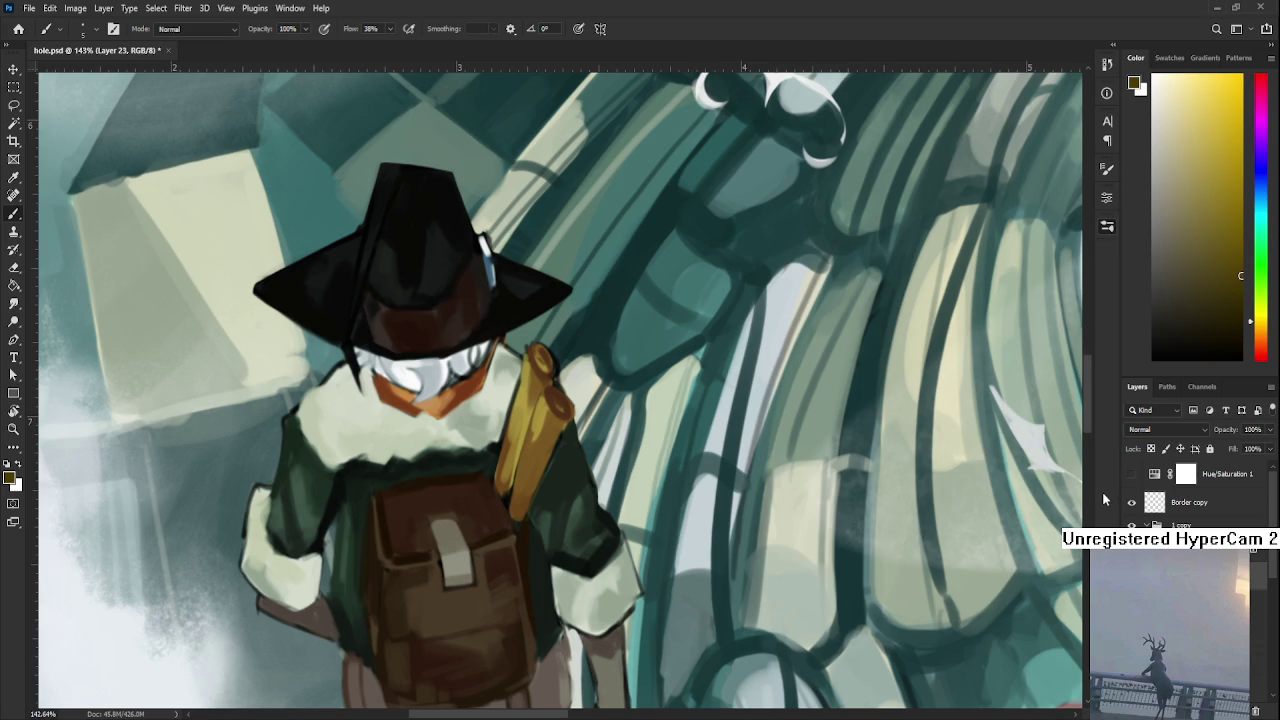
# - Rotate the brush tip to 90° and try yellow strokes across the chest, undoing them
pyautogui.hotkey('shift', 'Right')
pyautogui.hotkey('shift', 'Right')
pyautogui.hotkey('shift', 'Right')
pyautogui.moveTo(525, 450); pyautogui.dragTo(370, 515)
pyautogui.scroll(1, 496, 441)
pyautogui.moveTo(520, 450); pyautogui.dragTo(345, 540)
pyautogui.moveTo(505, 430); pyautogui.dragTo(357, 505)
pyautogui.hotkey('ctrl', 'z')
pyautogui.moveTo(490, 380)
pyautogui.mouseDown()
pyautogui.moveTo(340, 455)
pyautogui.moveTo(500, 470)
pyautogui.moveTo(512, 450)
pyautogui.mouseUp()
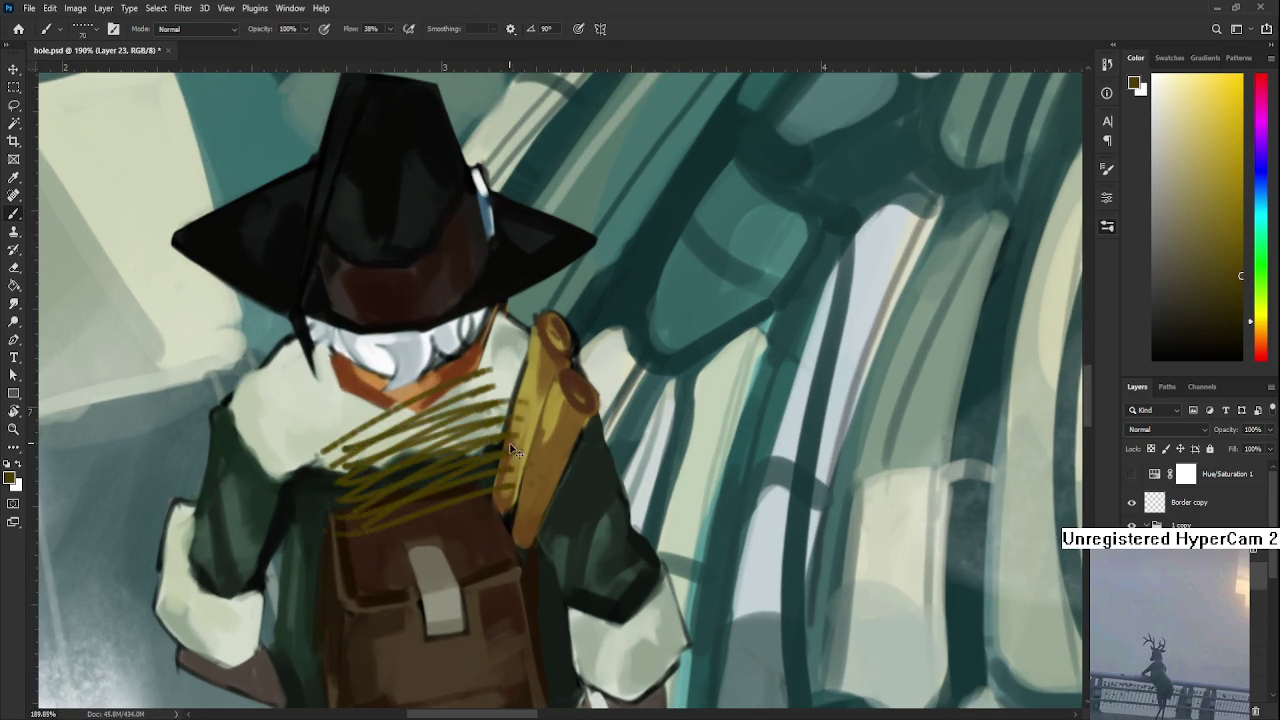
pyautogui.hotkey('ctrl', 'z')
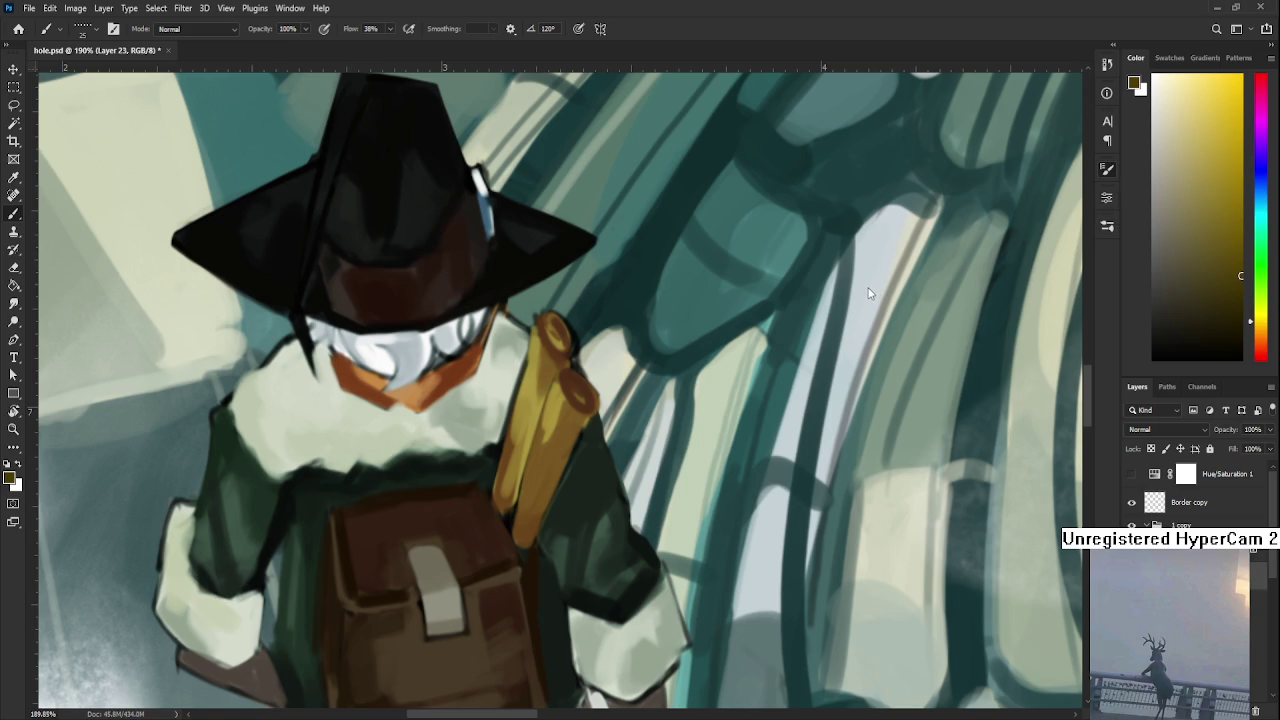
# - Sample reddish-brown from the face and hatch darker strokes below the chin and on the left collar
pyautogui.keyDown('alt'); pyautogui.click(450, 390); pyautogui.keyUp('alt')
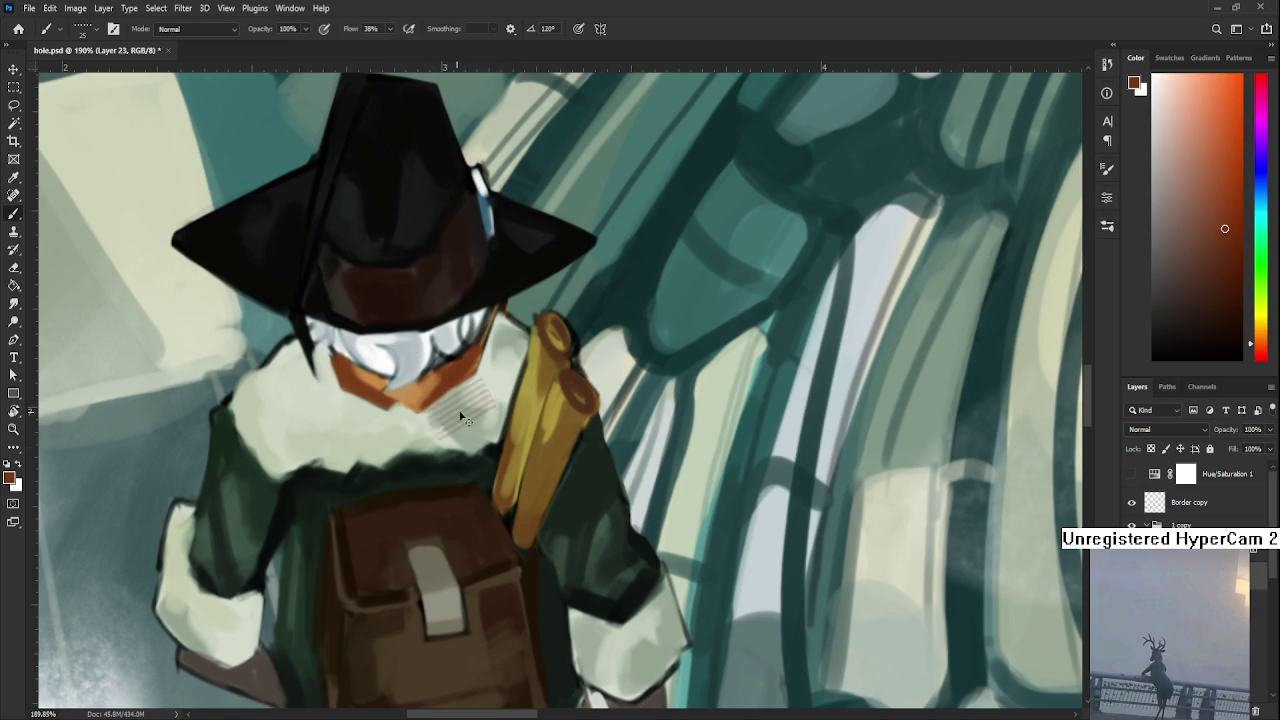
pyautogui.moveTo(493, 402)
pyautogui.mouseDown()
pyautogui.moveTo(477, 406)
pyautogui.moveTo(495, 372)
pyautogui.mouseUp()
pyautogui.keyDown('alt'); pyautogui.click(497, 386); pyautogui.keyUp('alt')
pyautogui.keyDown('alt'); pyautogui.click(445, 380); pyautogui.keyUp('alt')
pyautogui.hscroll(-4, 422, 373)
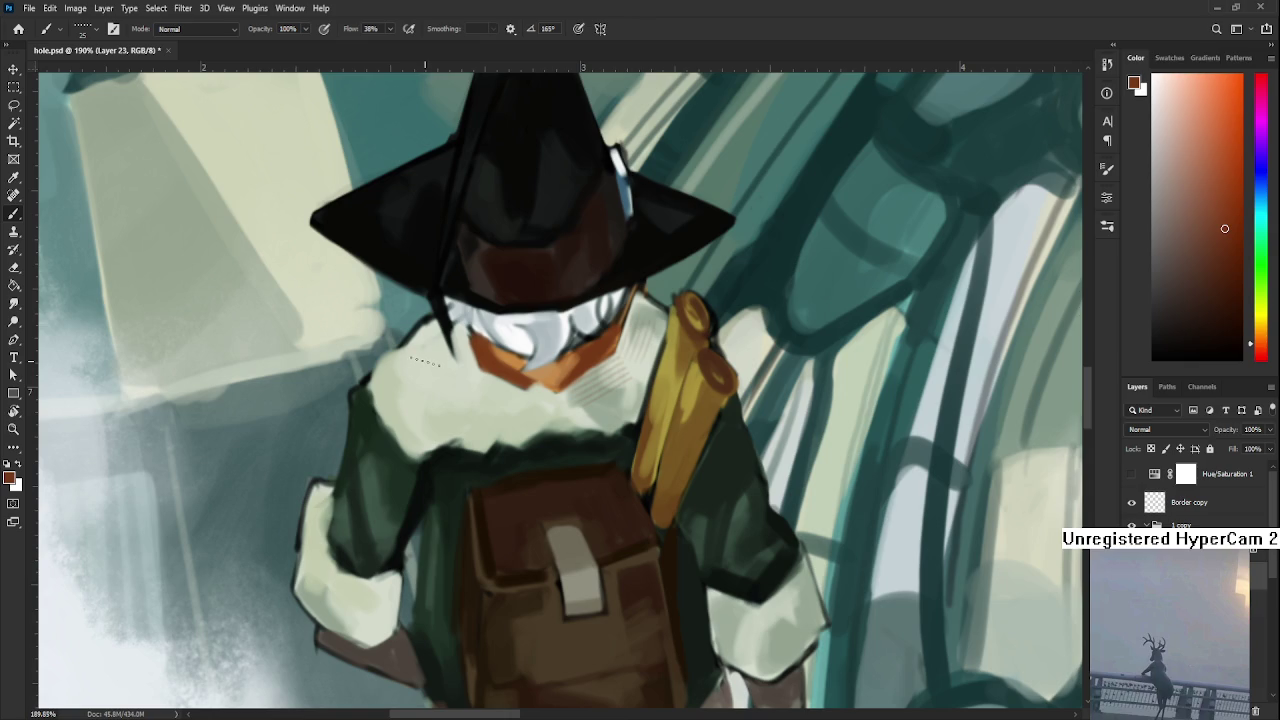
pyautogui.moveTo(410, 365)
pyautogui.mouseDown()
pyautogui.moveTo(395, 390)
pyautogui.moveTo(380, 385)
pyautogui.mouseUp()
# - Enlarge the eraser to clean up the hatching, then sample the scroll's yellow ochre
pyautogui.press('e')
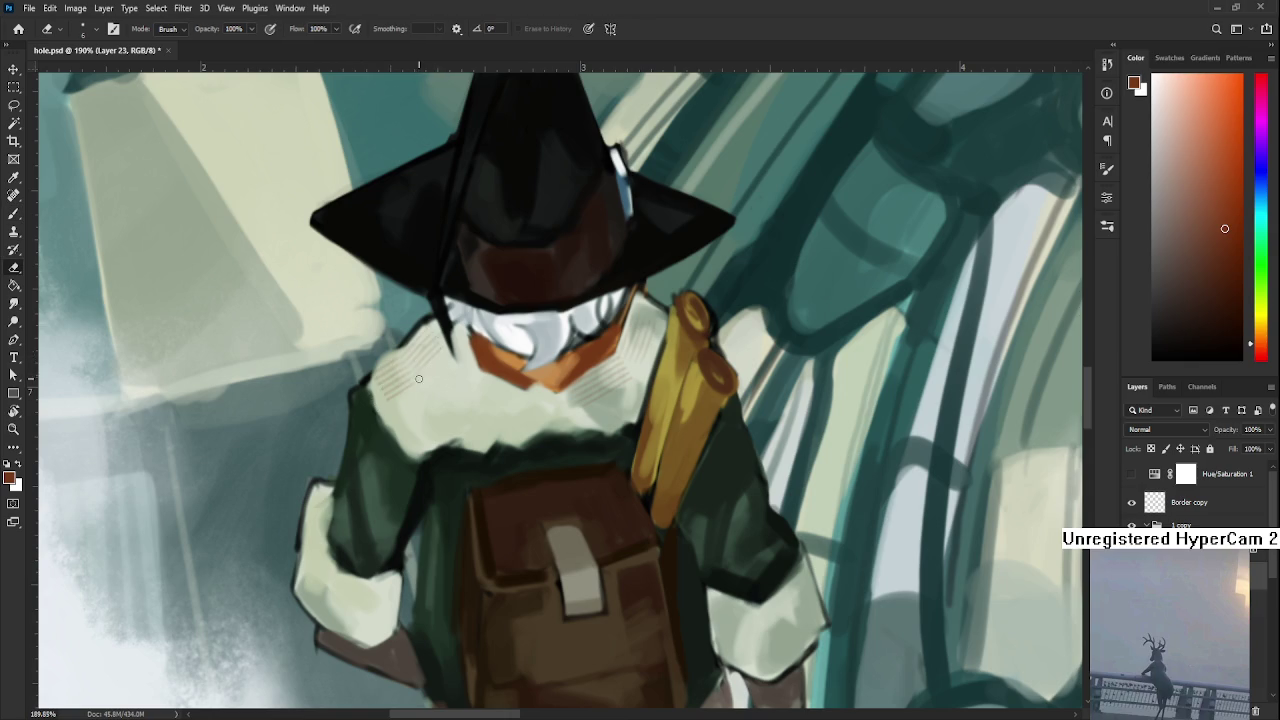
pyautogui.press(']')
pyautogui.press(']')
pyautogui.press(']')
pyautogui.hscroll(2, 450, 390)
pyautogui.press('b')
pyautogui.press('e')
pyautogui.press('b')
pyautogui.keyDown('alt'); pyautogui.click(621, 410); pyautogui.keyUp('alt')
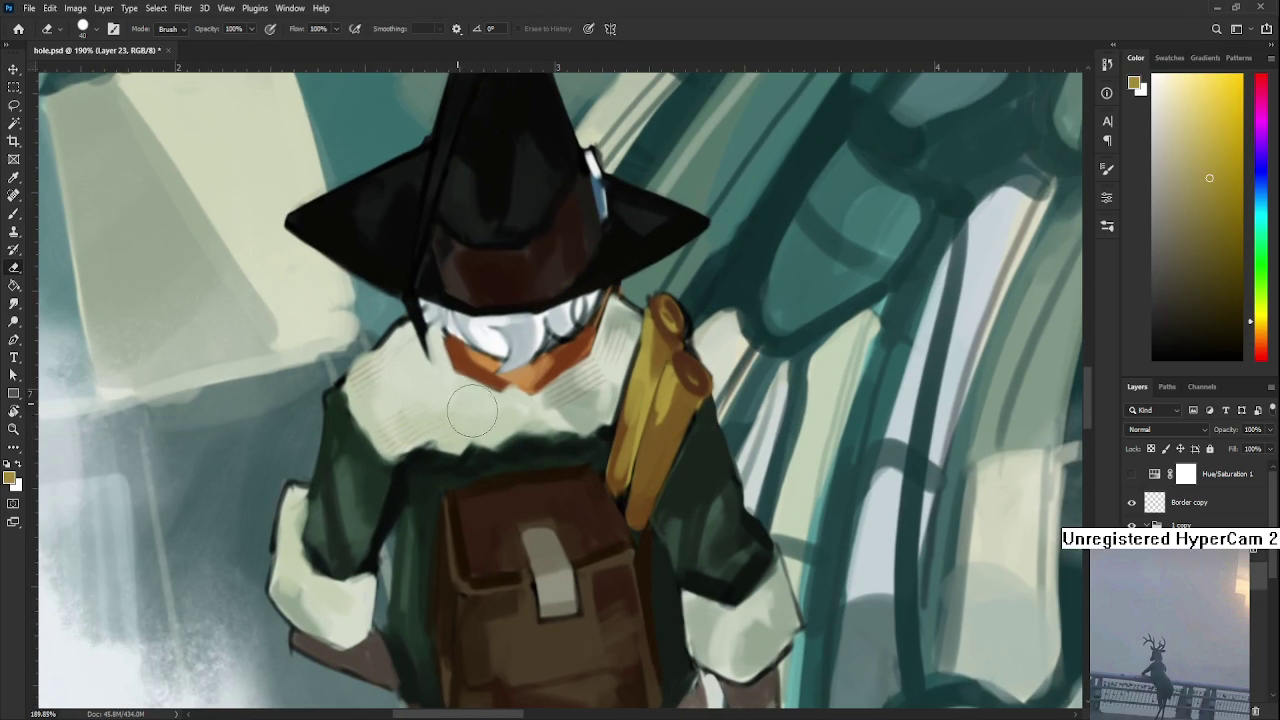
# - Sample light grey-blue from the hat band and hatch light strokes across the band
pyautogui.moveTo(560, 208); pyautogui.dragTo(495, 393)
pyautogui.keyDown('alt'); pyautogui.click(520, 355); pyautogui.keyUp('alt')
pyautogui.moveTo(521, 392); pyautogui.dragTo(513, 428)
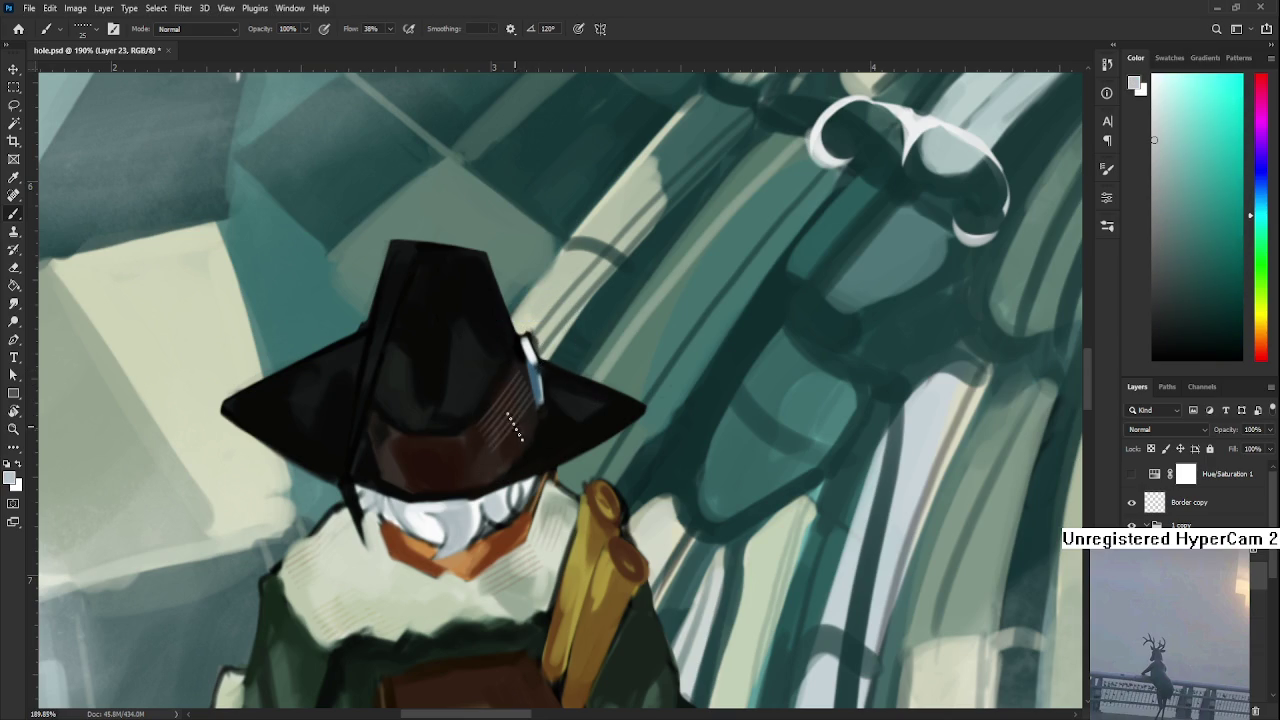
pyautogui.press('e')
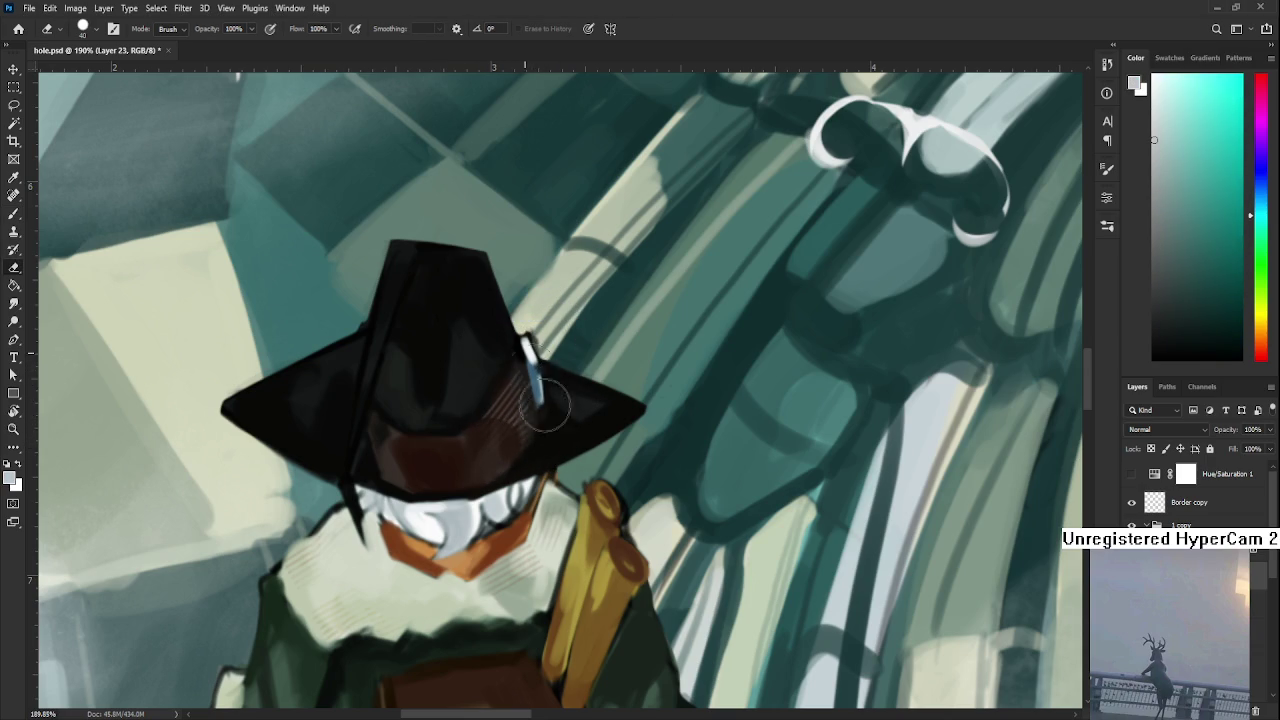
pyautogui.scroll(3, 472, 481)
pyautogui.press('b')
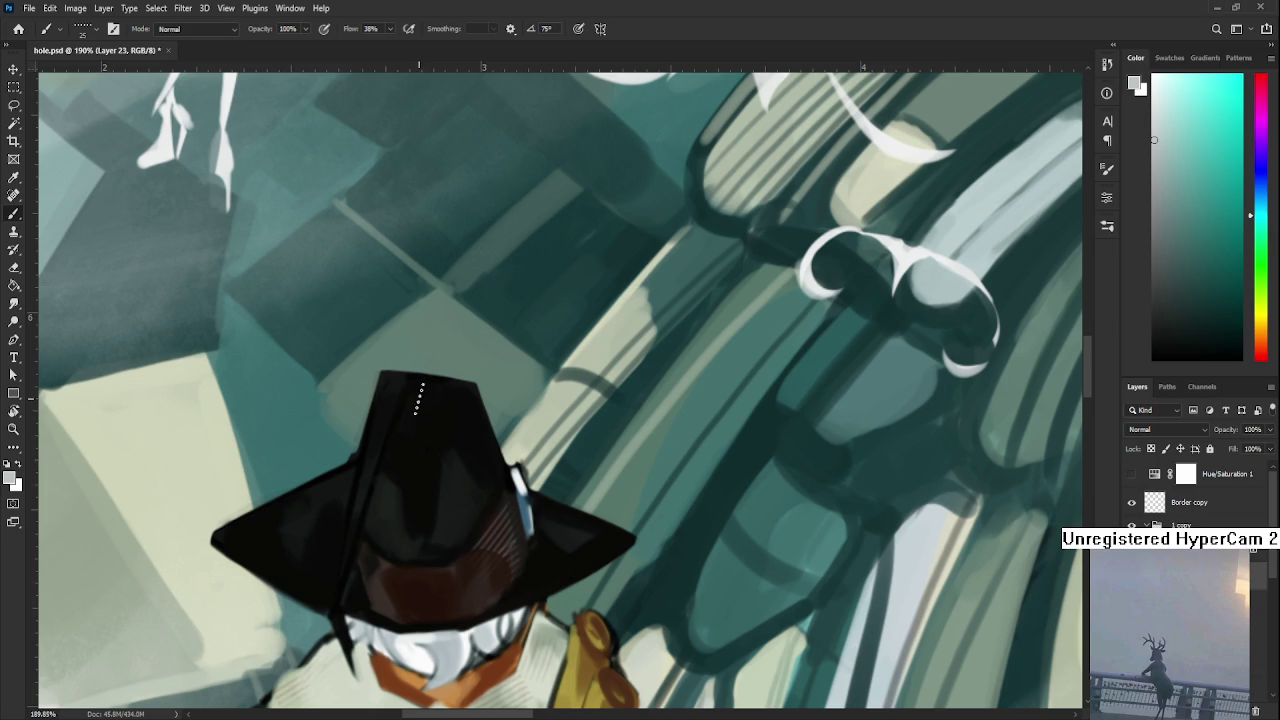
# - Hatch light stripes on the hat's crown, undoing and erasing stray strokes
pyautogui.moveTo(418, 395)
pyautogui.mouseDown()
pyautogui.moveTo(470, 398)
pyautogui.moveTo(414, 423)
pyautogui.moveTo(403, 400)
pyautogui.moveTo(463, 434)
pyautogui.moveTo(477, 425)
pyautogui.mouseUp()
pyautogui.hotkey('ctrl', 'z')
pyautogui.press('e')
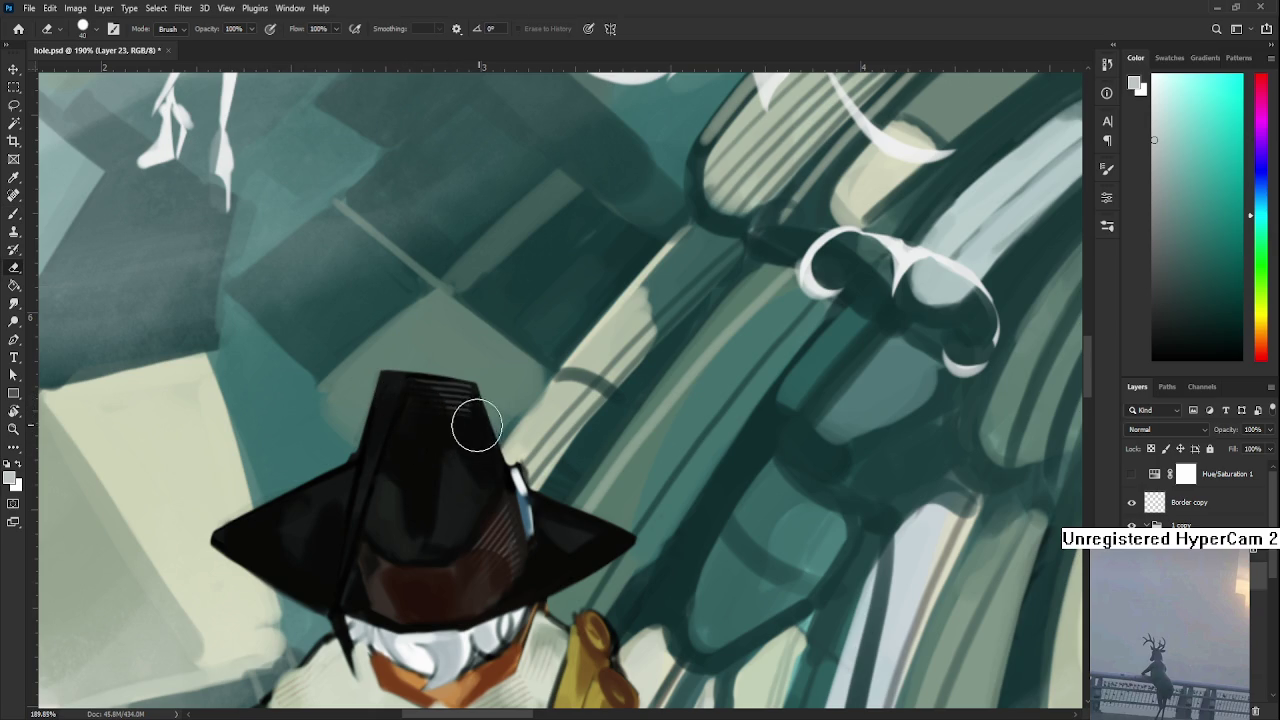
pyautogui.scroll(-1, 450, 450)
pyautogui.press('b')
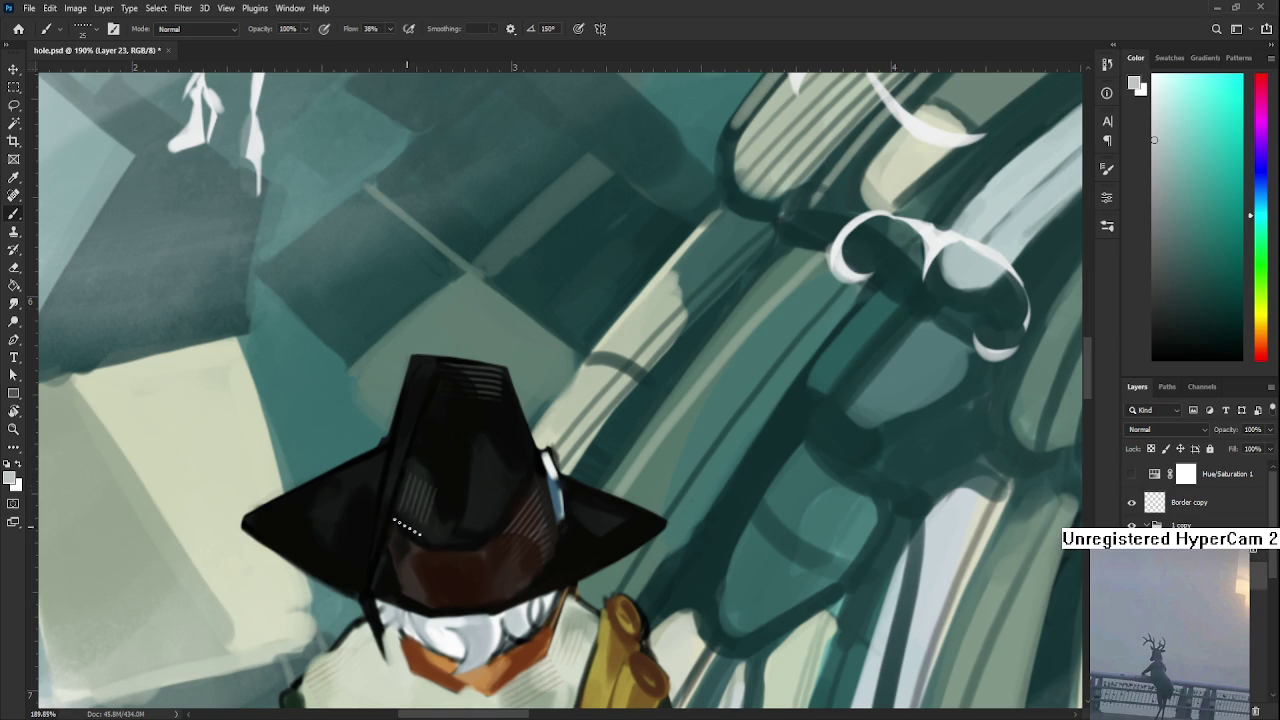
pyautogui.press('e')
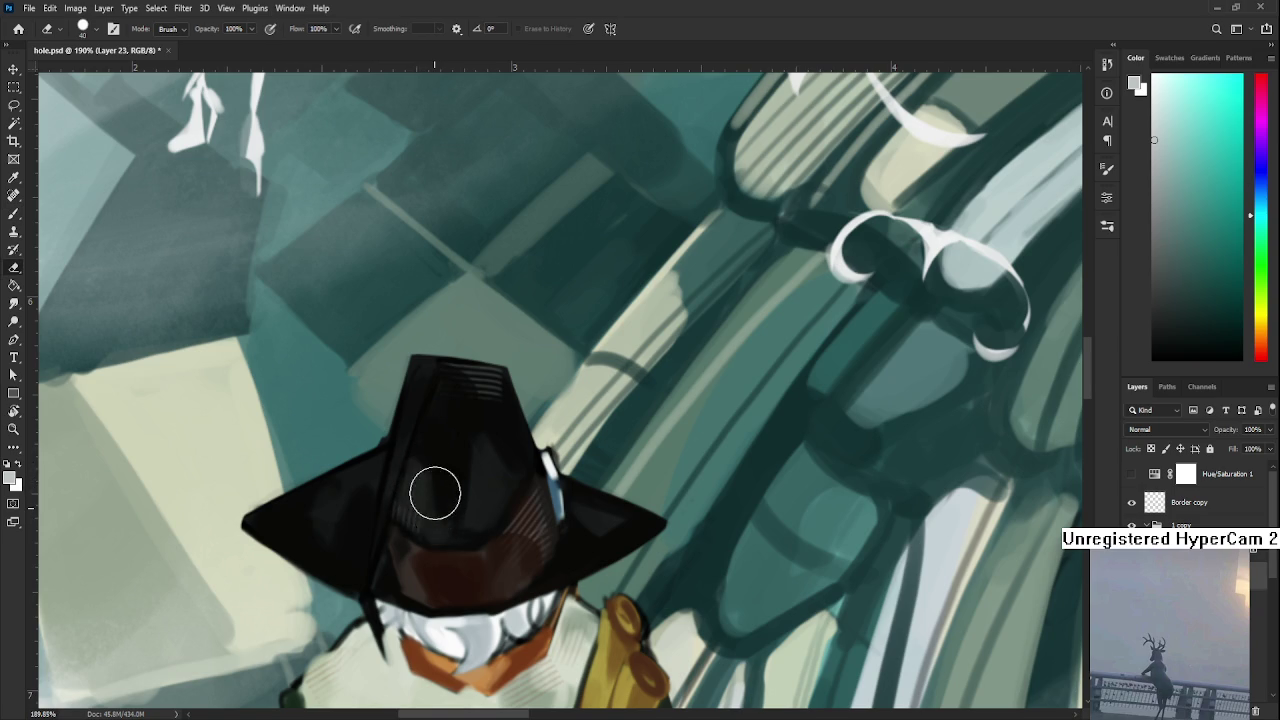
pyautogui.press('b')
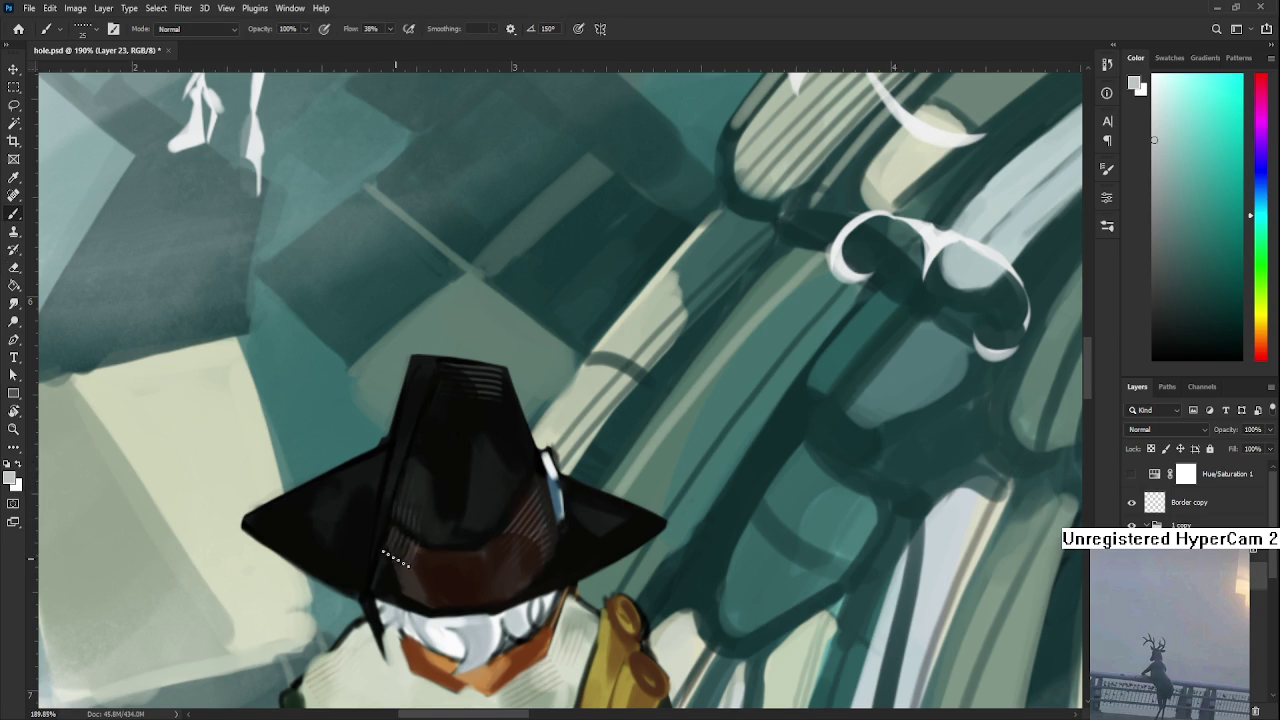
pyautogui.press('e')
pyautogui.press('b')
# - Hatch both sides of the hat brim, erasing stray strokes as needed
pyautogui.moveTo(430, 598); pyautogui.dragTo(527, 568)
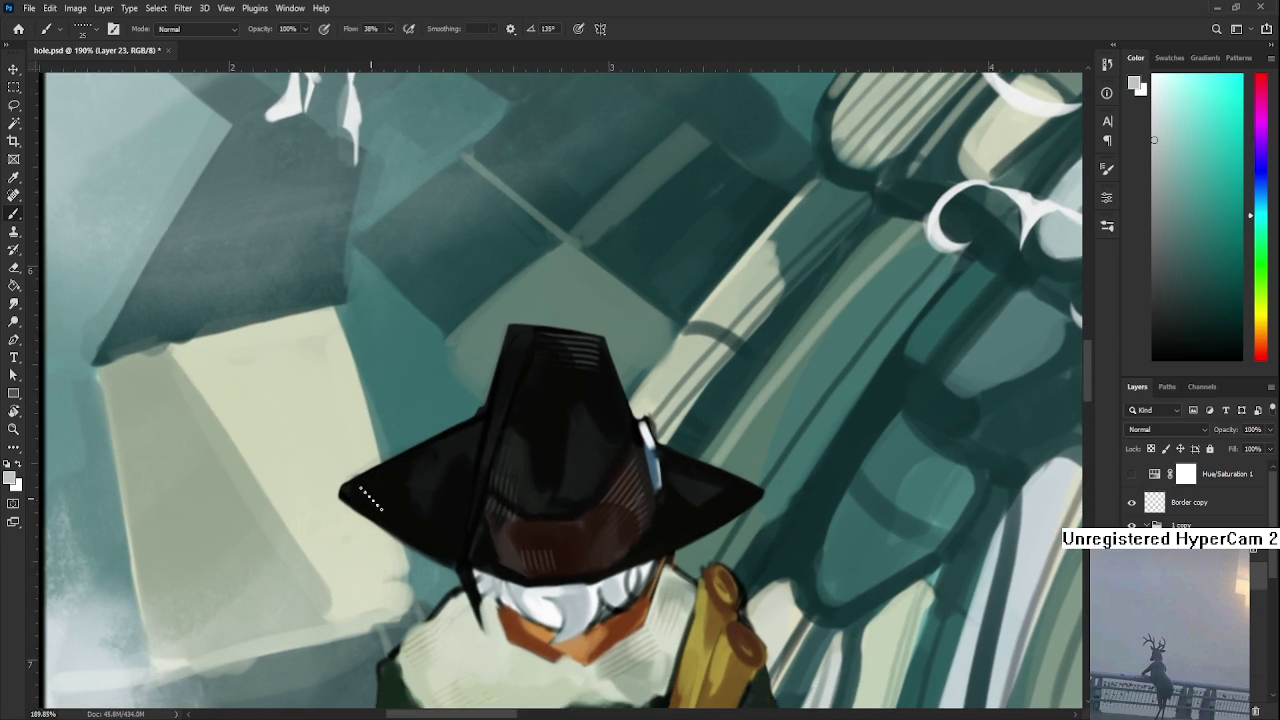
pyautogui.press('e')
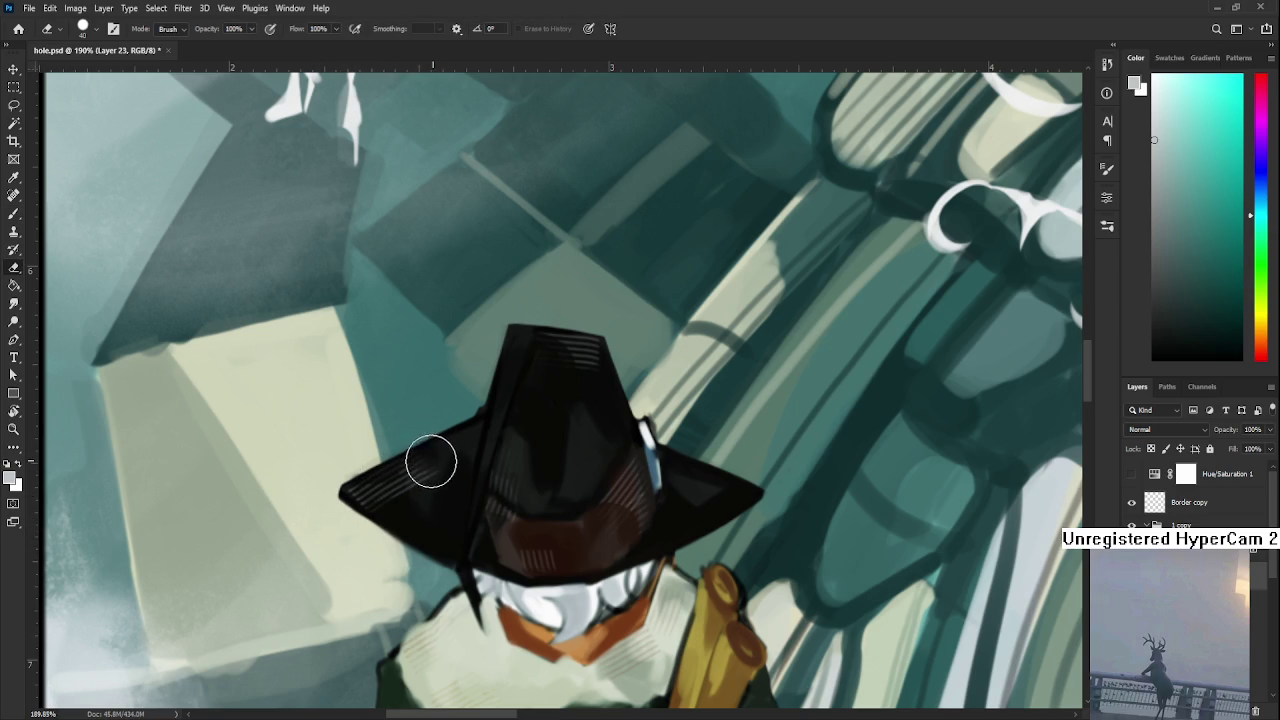
pyautogui.moveTo(443, 437); pyautogui.dragTo(423, 466)
pyautogui.press('b')
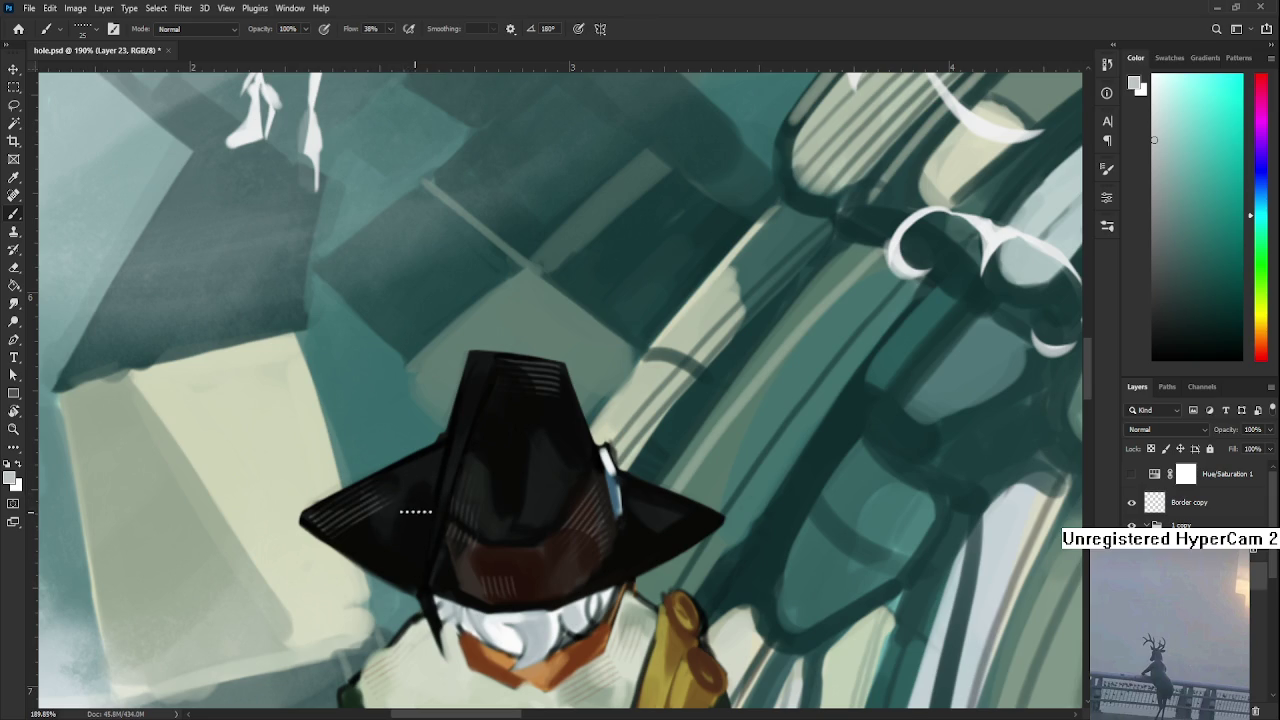
pyautogui.press('e')
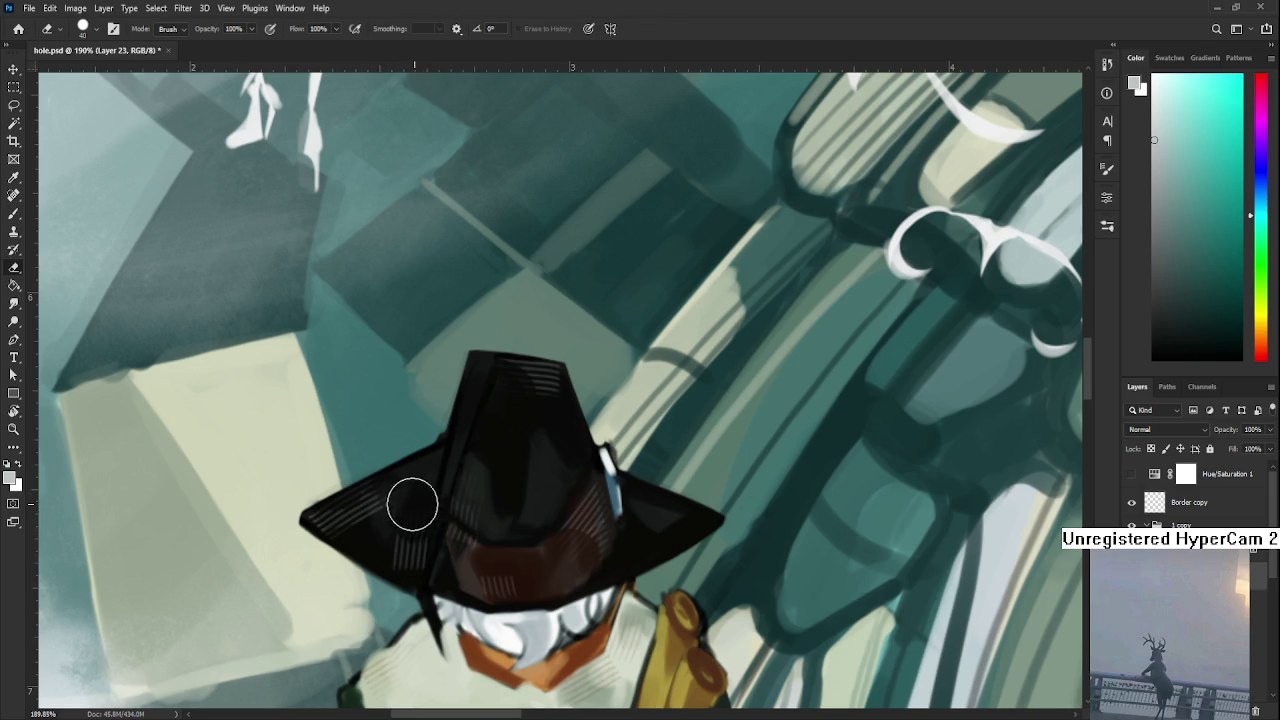
pyautogui.scroll(2, 422, 520)
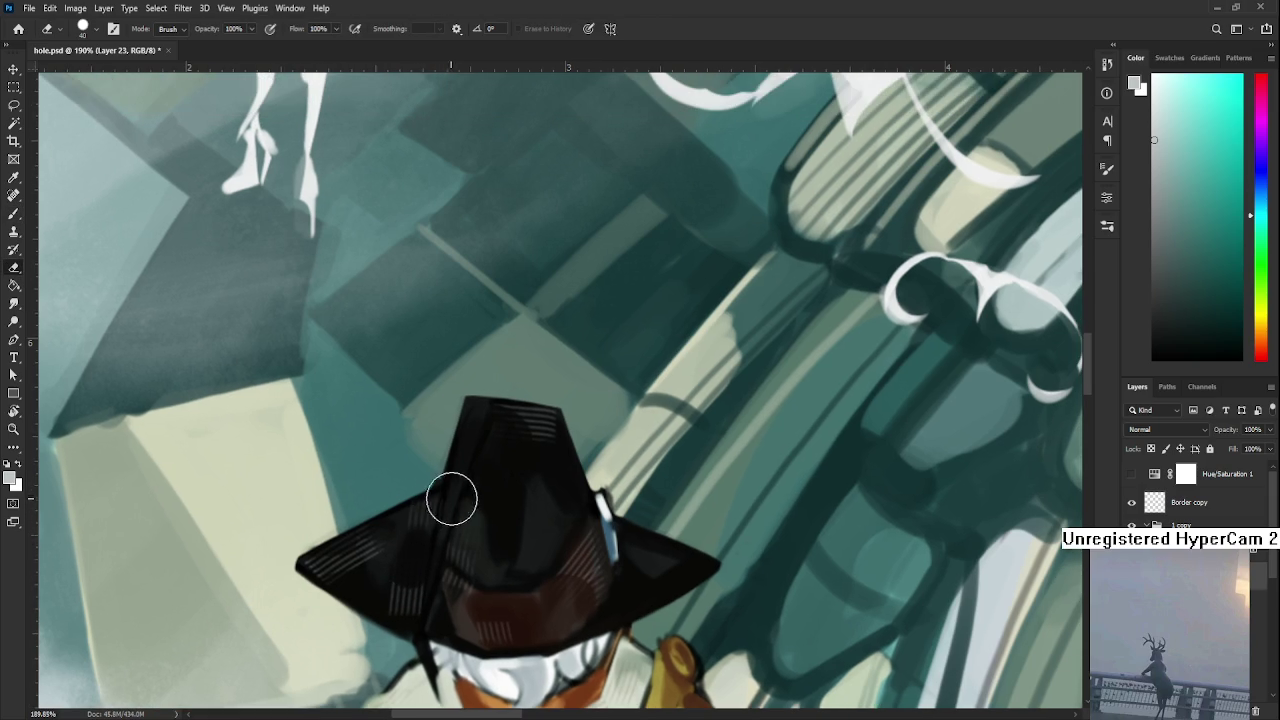
pyautogui.press('b')
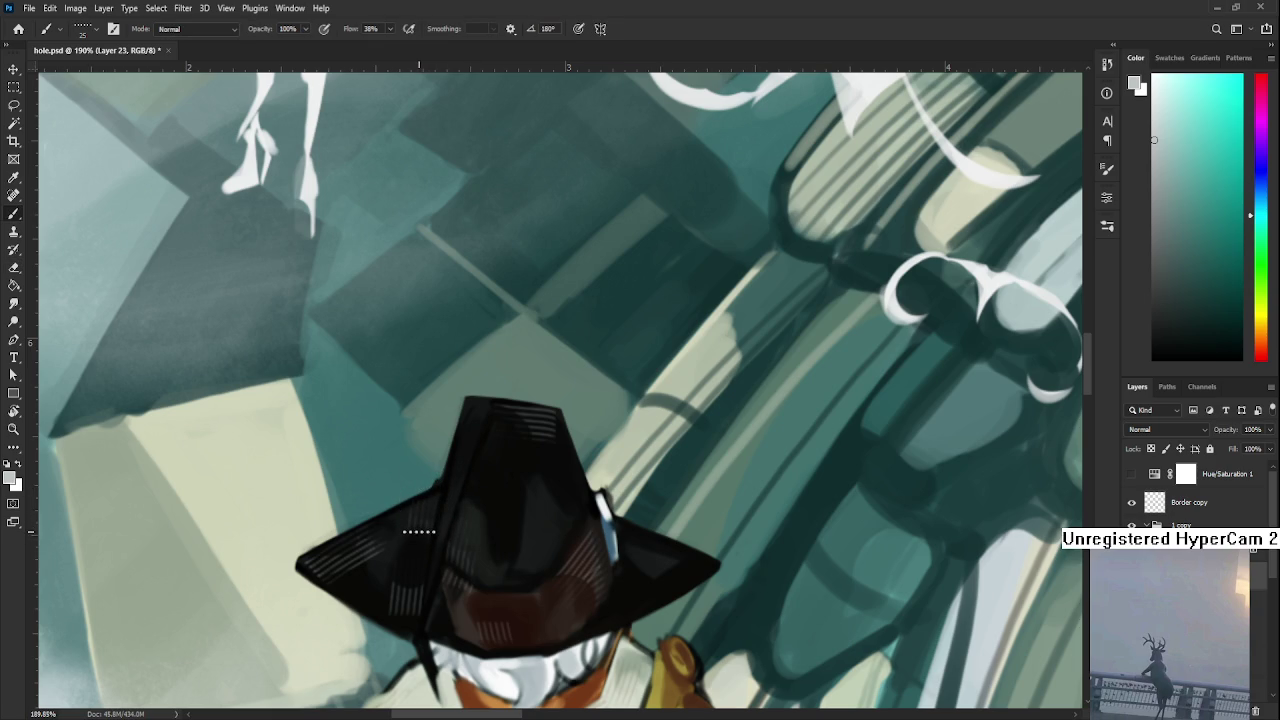
pyautogui.press('e')
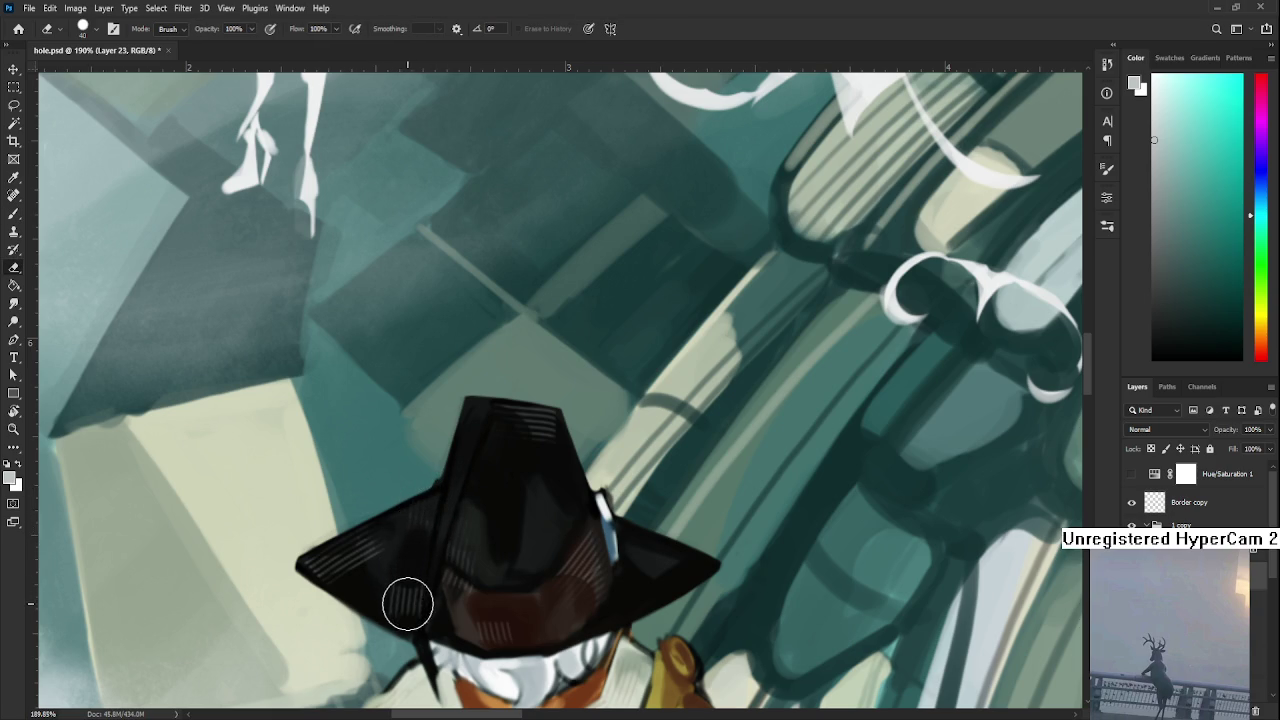
pyautogui.hscroll(4, 400, 560)
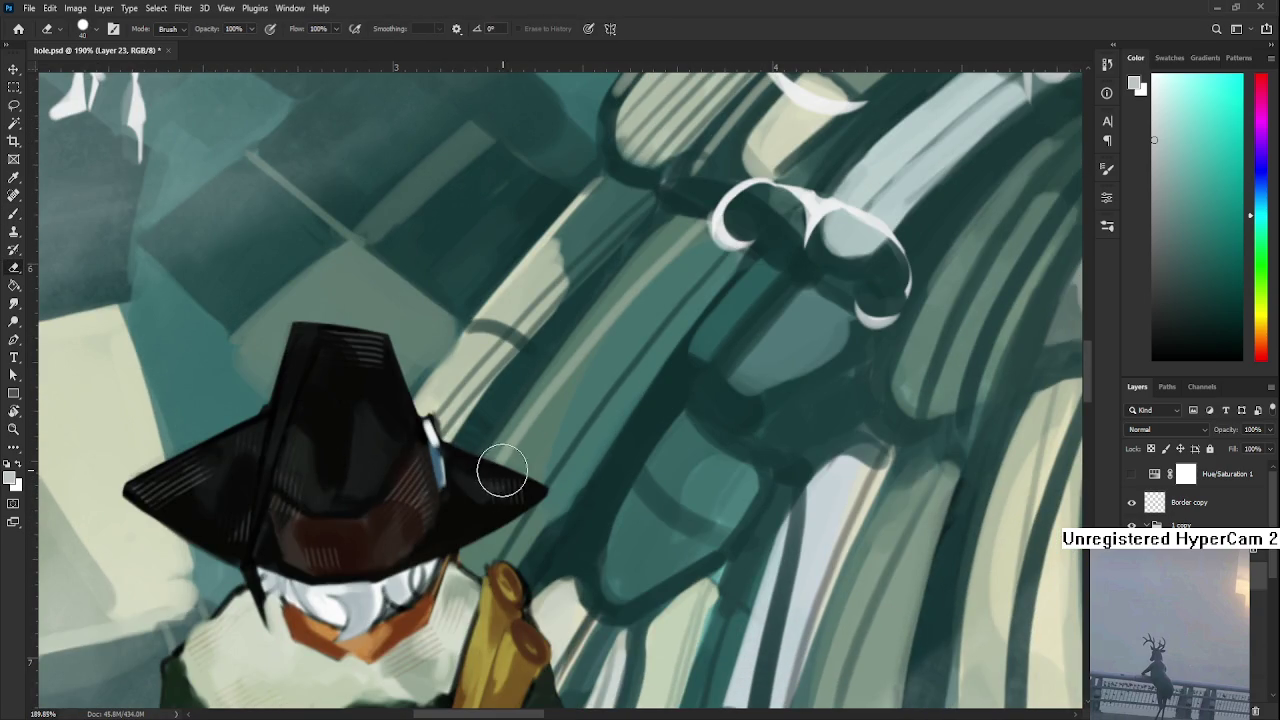
pyautogui.press('b')
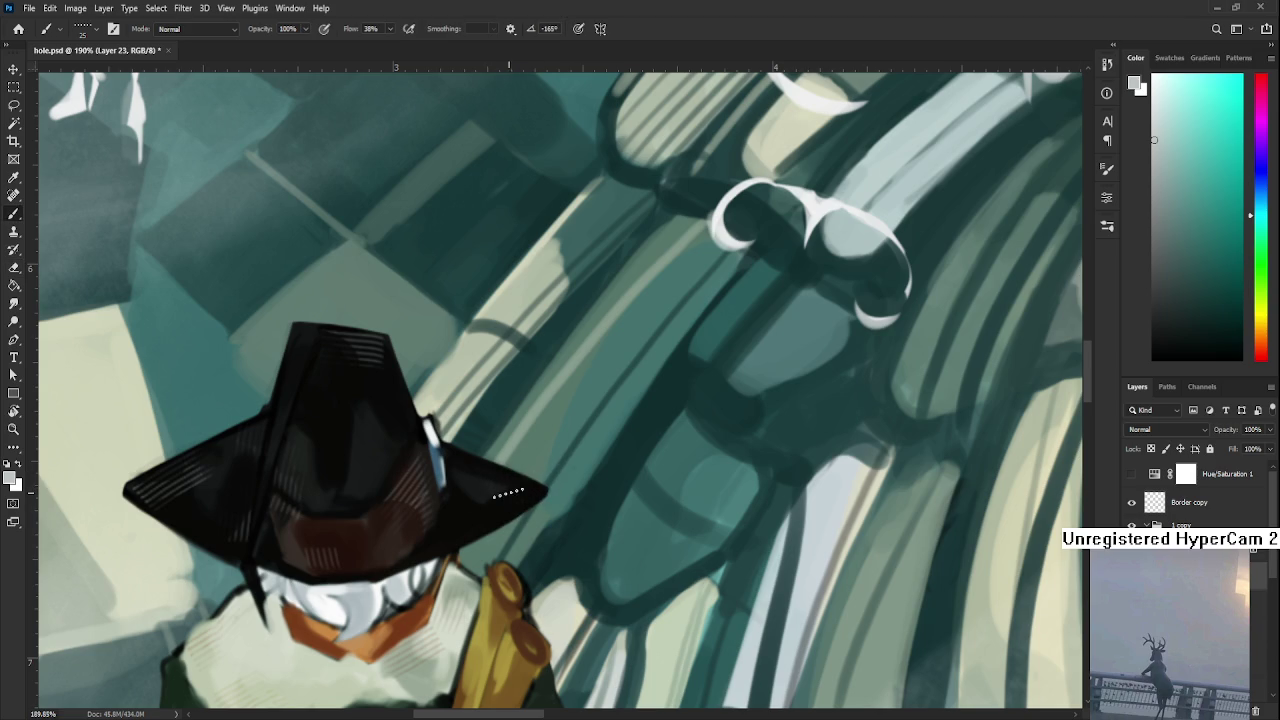
pyautogui.press('e')
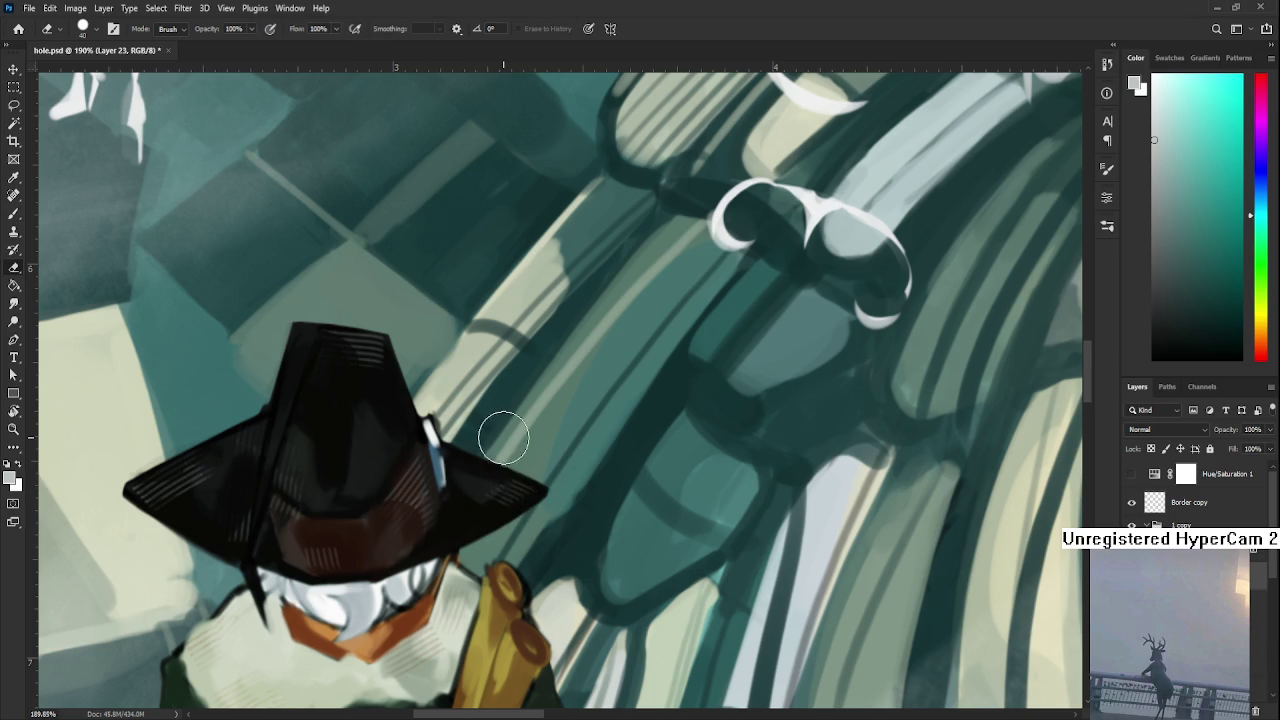
pyautogui.scroll(-3, 532, 440)
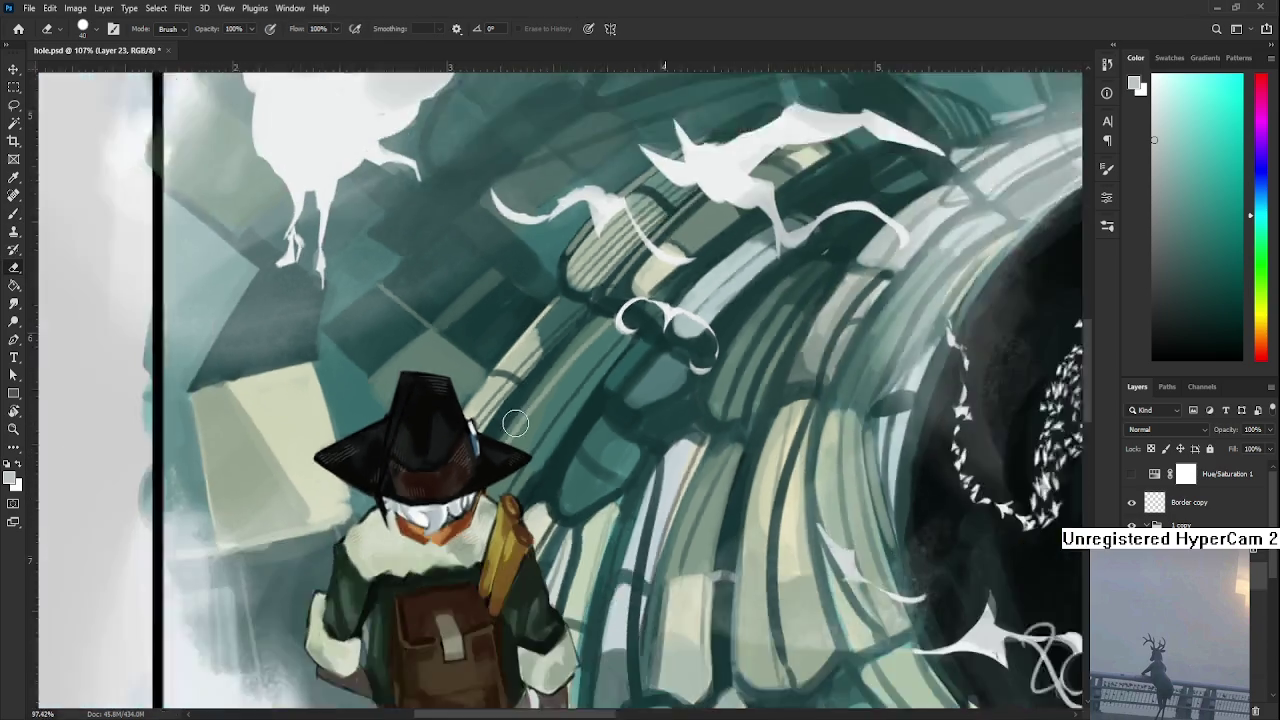
# - Sample the coat's dark green and hatch dark strokes along the sleeve's left edge
pyautogui.scroll(-2, 532, 440)
pyautogui.scroll(3, 515, 425)
pyautogui.scroll(2, 489, 521)
pyautogui.press('b')
pyautogui.press('b')
pyautogui.keyDown('alt'); pyautogui.click(368, 490); pyautogui.keyUp('alt')
pyautogui.moveTo(310, 466); pyautogui.dragTo(408, 472)
pyautogui.hotkey('shift', 'Right')
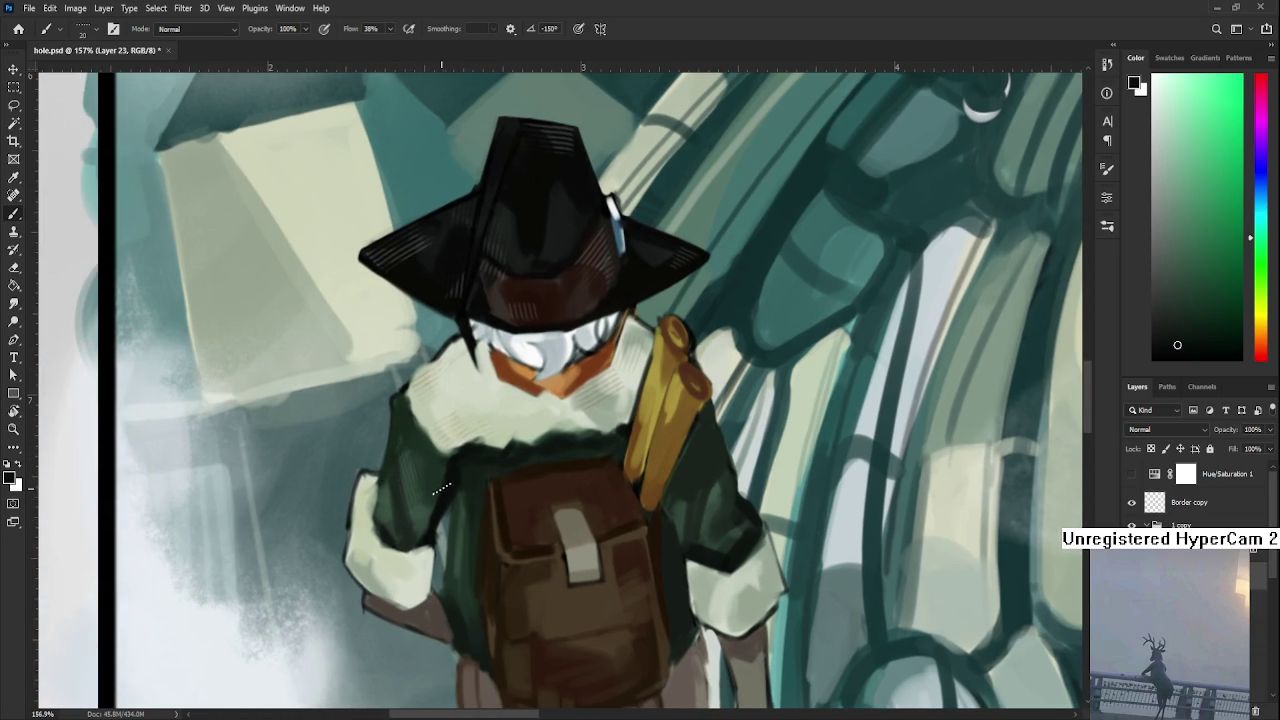
pyautogui.moveTo(368, 490); pyautogui.dragTo(356, 545)
pyautogui.hotkey('ctrl', 'z')
pyautogui.moveTo(368, 492); pyautogui.dragTo(356, 540)
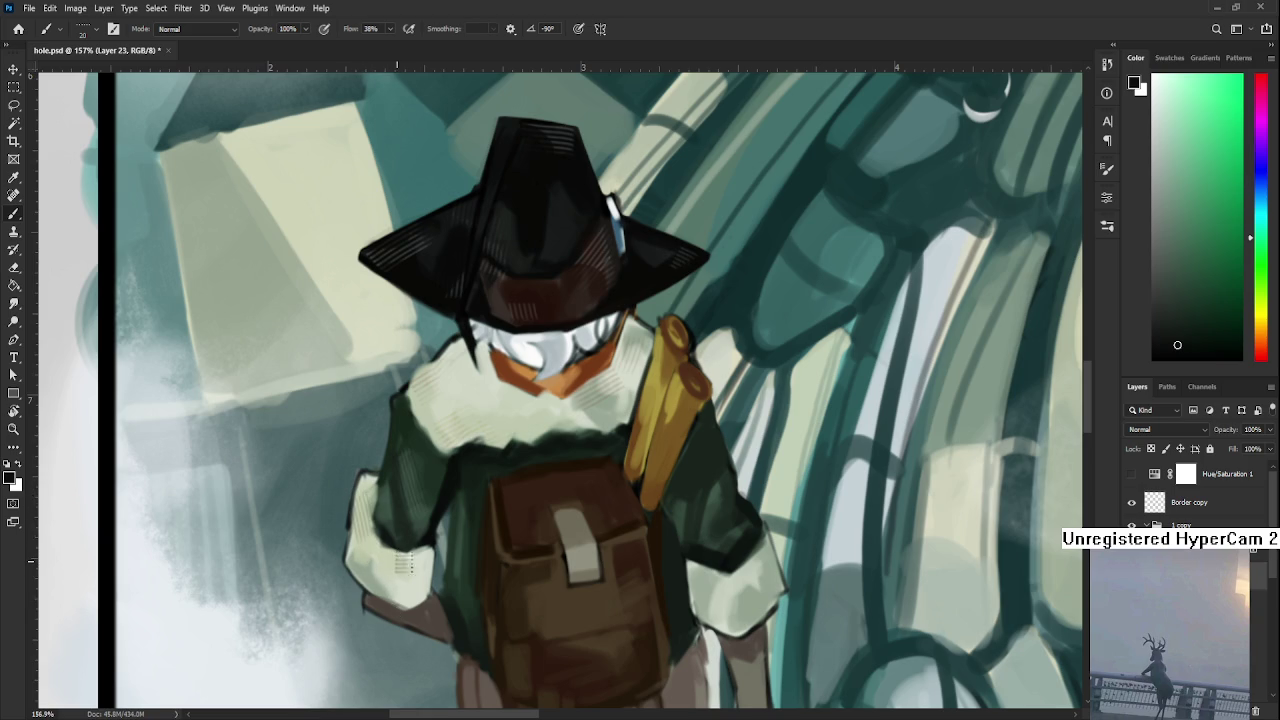
pyautogui.press('e')
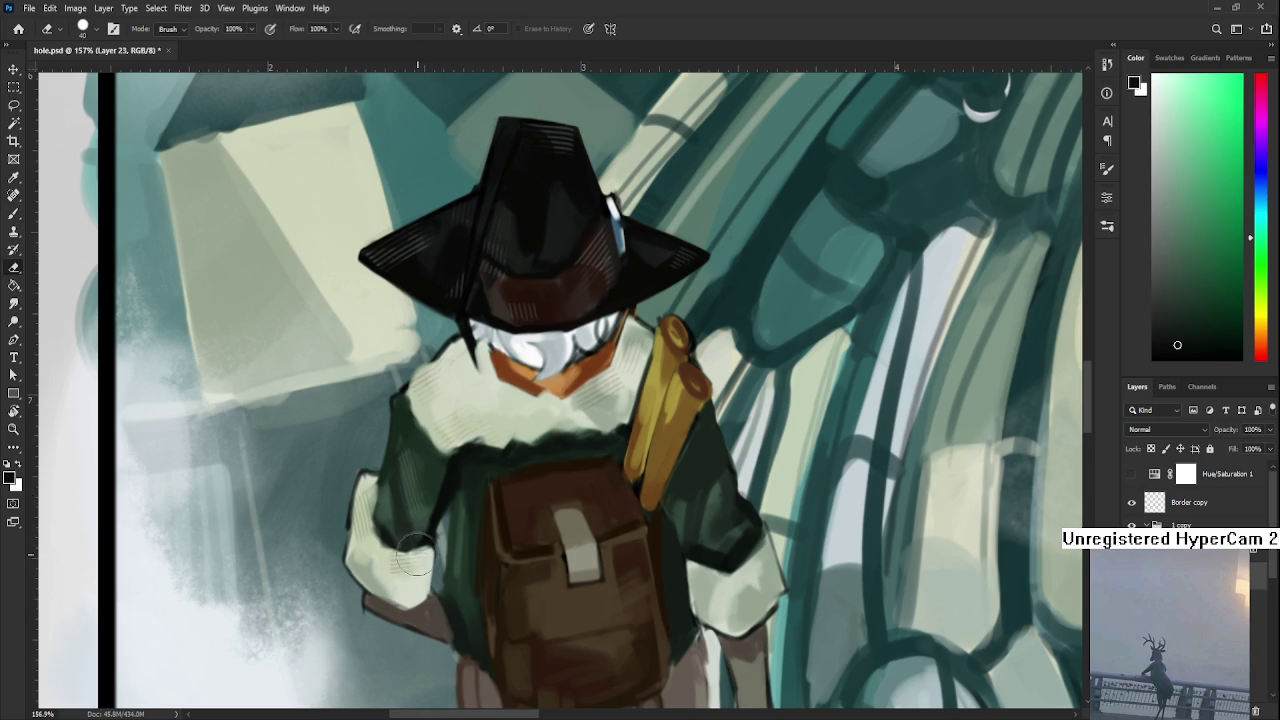
# - Sample the buckle's light beige and hatch light strokes across the backpack top
pyautogui.moveTo(505, 492); pyautogui.dragTo(457, 520)
pyautogui.press('b')
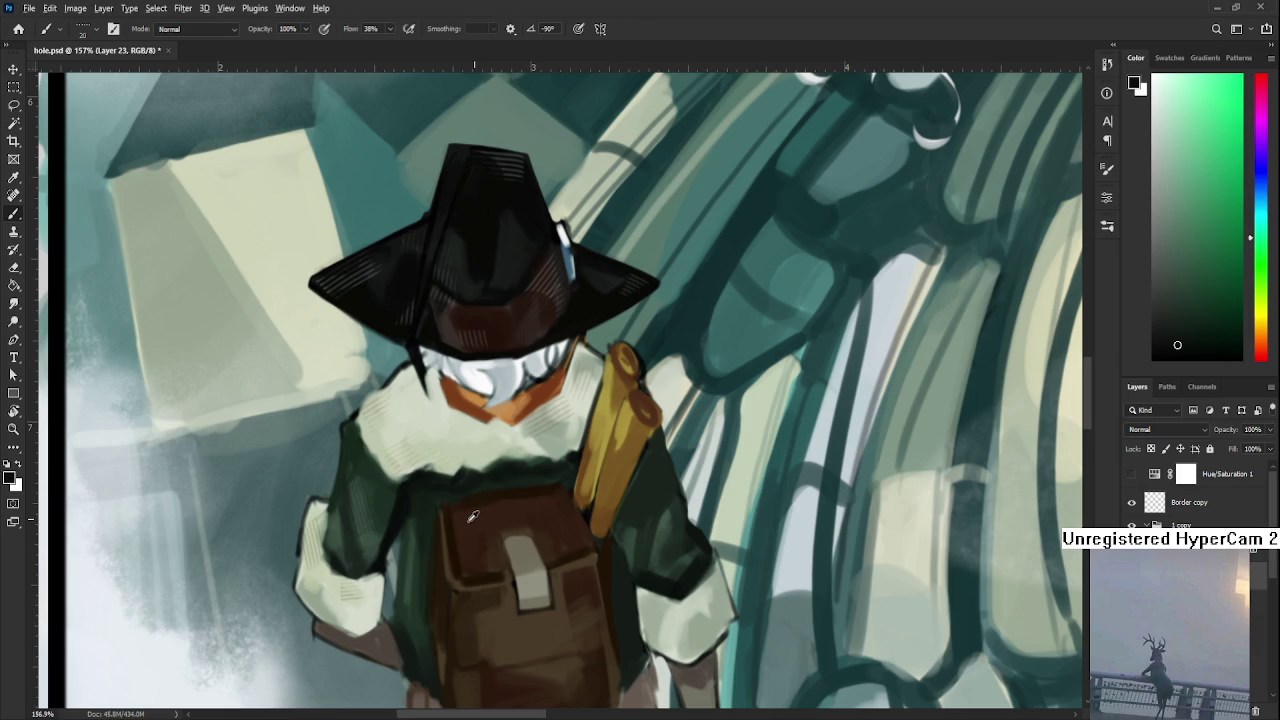
pyautogui.keyDown('alt'); pyautogui.click(459, 524); pyautogui.keyUp('alt')
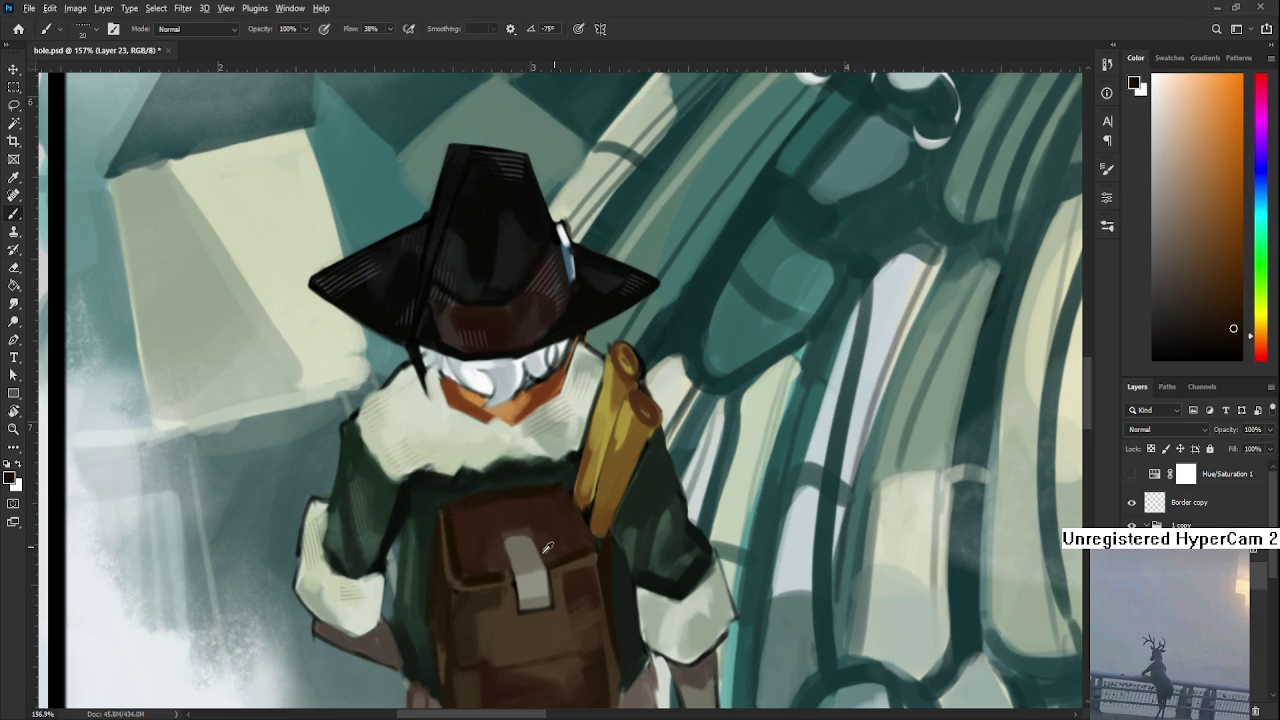
pyautogui.keyDown('alt'); pyautogui.click(533, 577); pyautogui.keyUp('alt')
pyautogui.moveTo(476, 515); pyautogui.dragTo(541, 497)
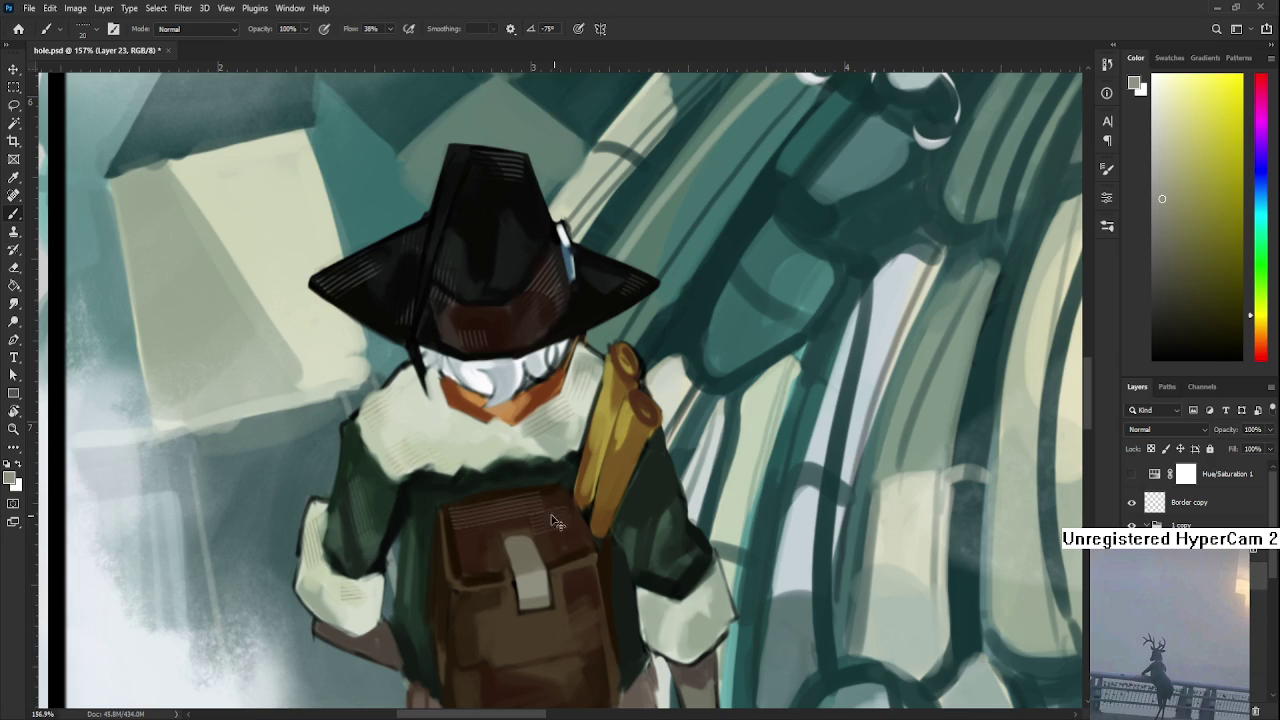
pyautogui.press('e')
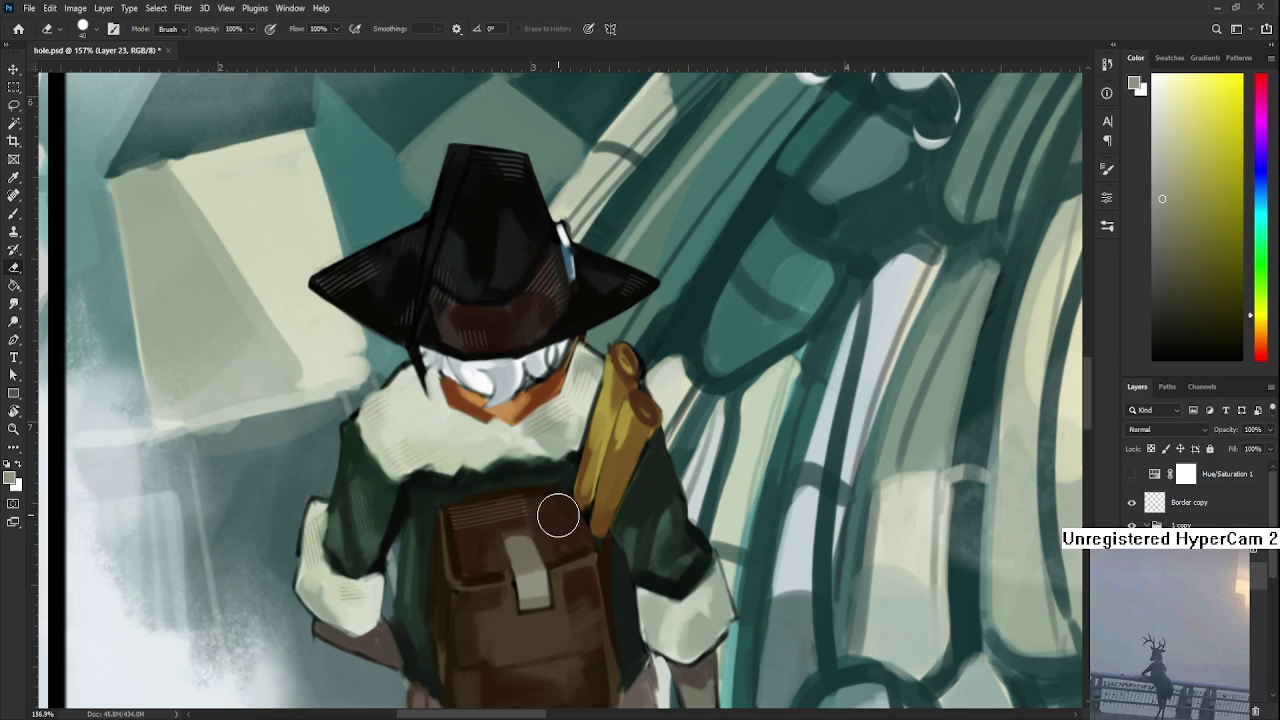
pyautogui.scroll(-3, 557, 516)
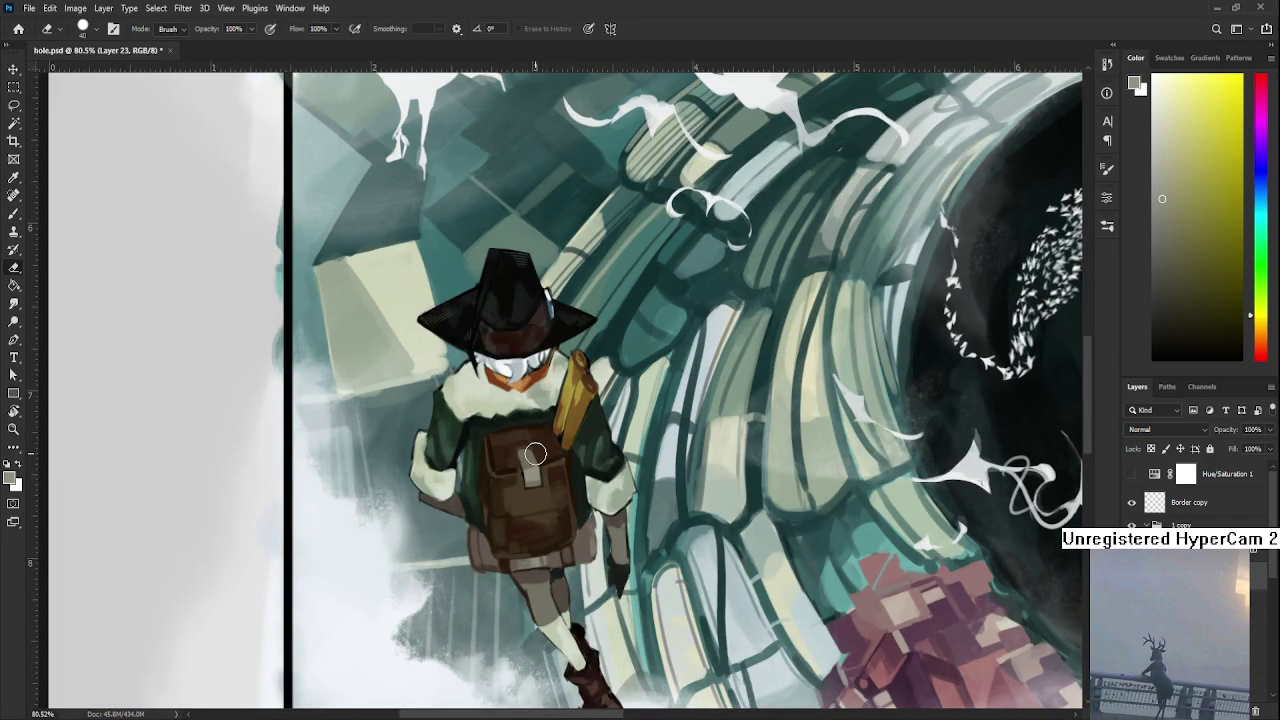
pyautogui.scroll(1, 535, 455)
pyautogui.scroll(2, 535, 455)
pyautogui.moveTo(463, 535)
pyautogui.mouseDown()
pyautogui.moveTo(460, 433)
pyautogui.moveTo(475, 457)
pyautogui.mouseUp()
pyautogui.press('b')
# - Hatch light grey-olive strokes across the lower backpack
pyautogui.keyDown('alt'); pyautogui.click(486, 529); pyautogui.keyUp('alt')
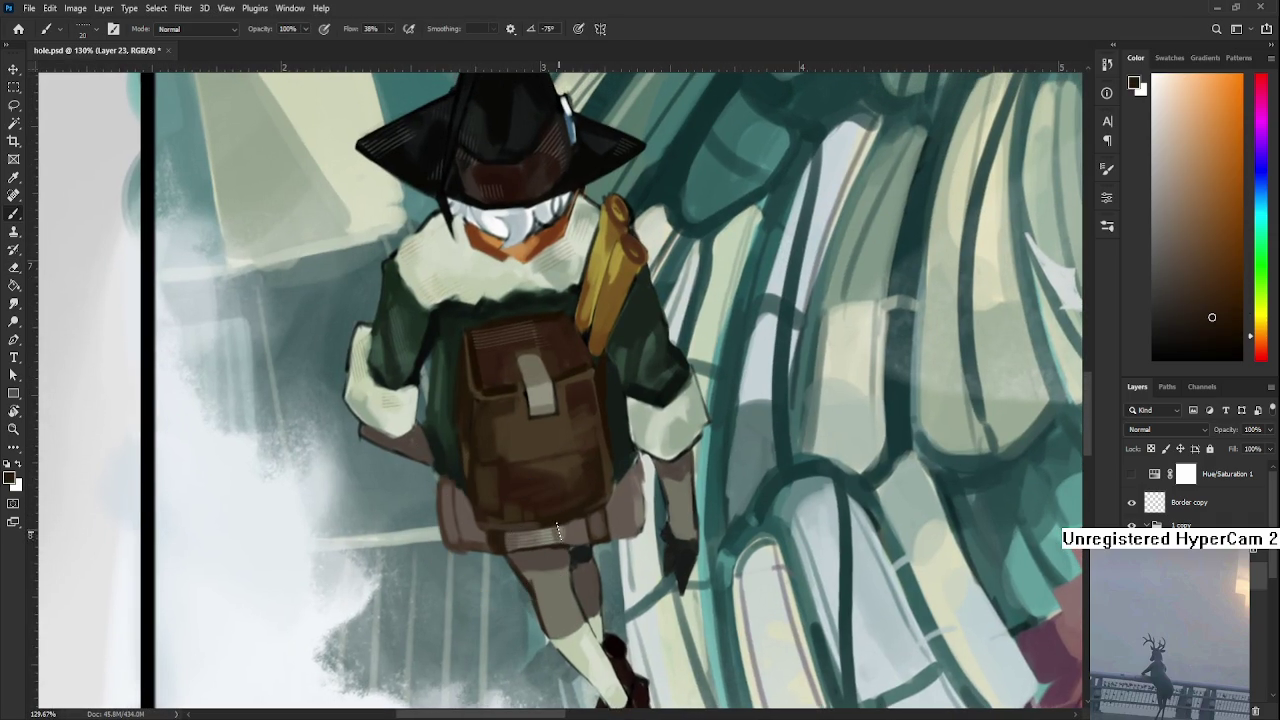
pyautogui.press('e')
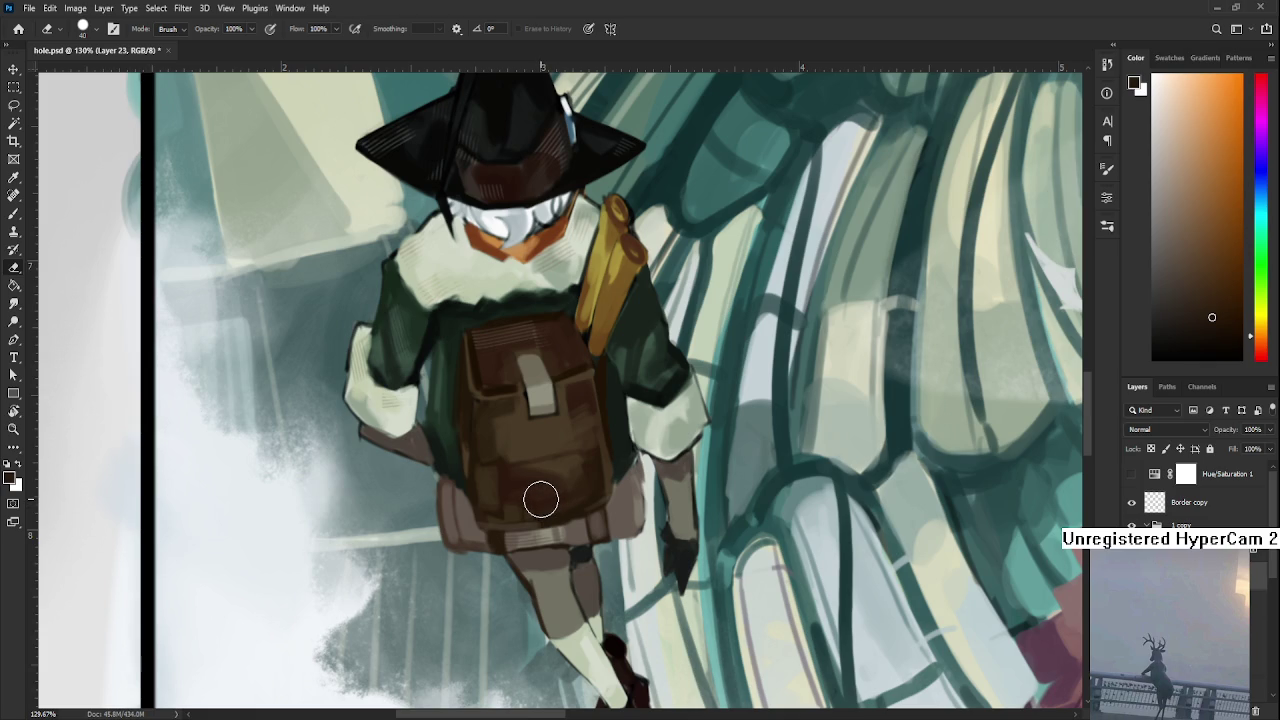
pyautogui.press('b')
pyautogui.keyDown('alt'); pyautogui.click(541, 396); pyautogui.keyUp('alt')
pyautogui.moveTo(497, 475); pyautogui.dragTo(590, 455)
pyautogui.moveTo(497, 470); pyautogui.dragTo(583, 450)
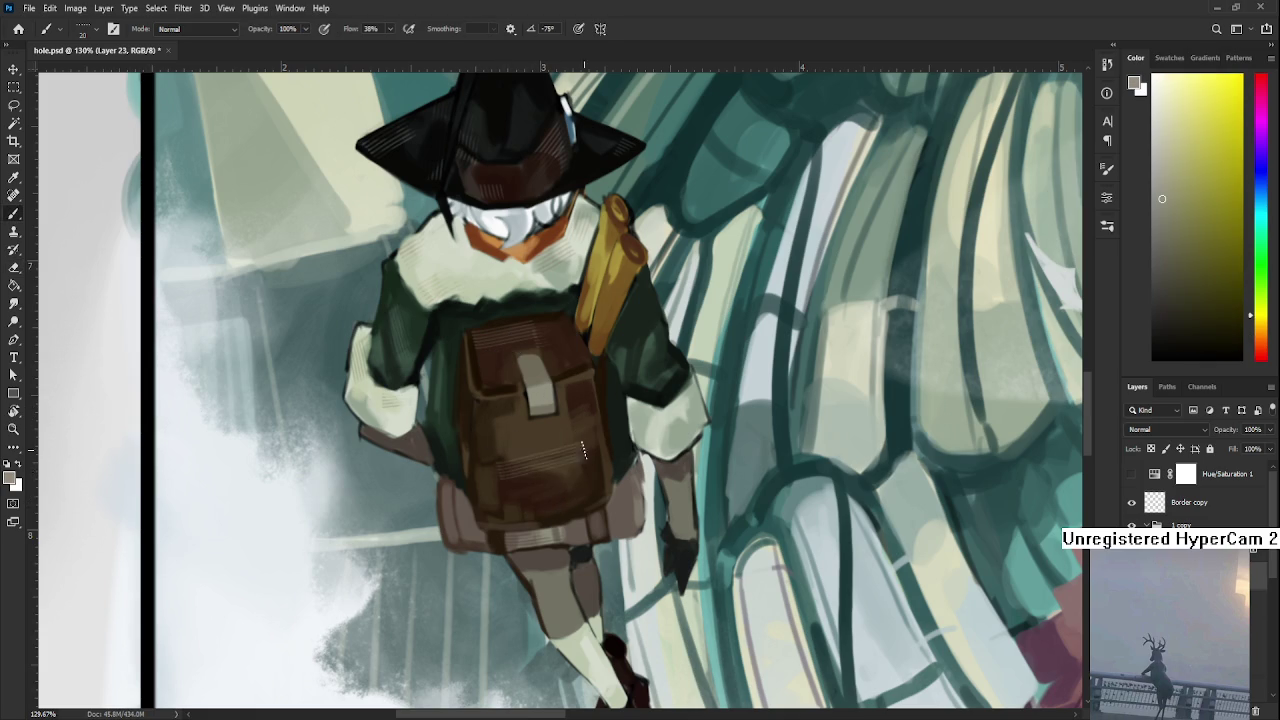
pyautogui.moveTo(498, 475); pyautogui.dragTo(584, 452)
pyautogui.press('e')
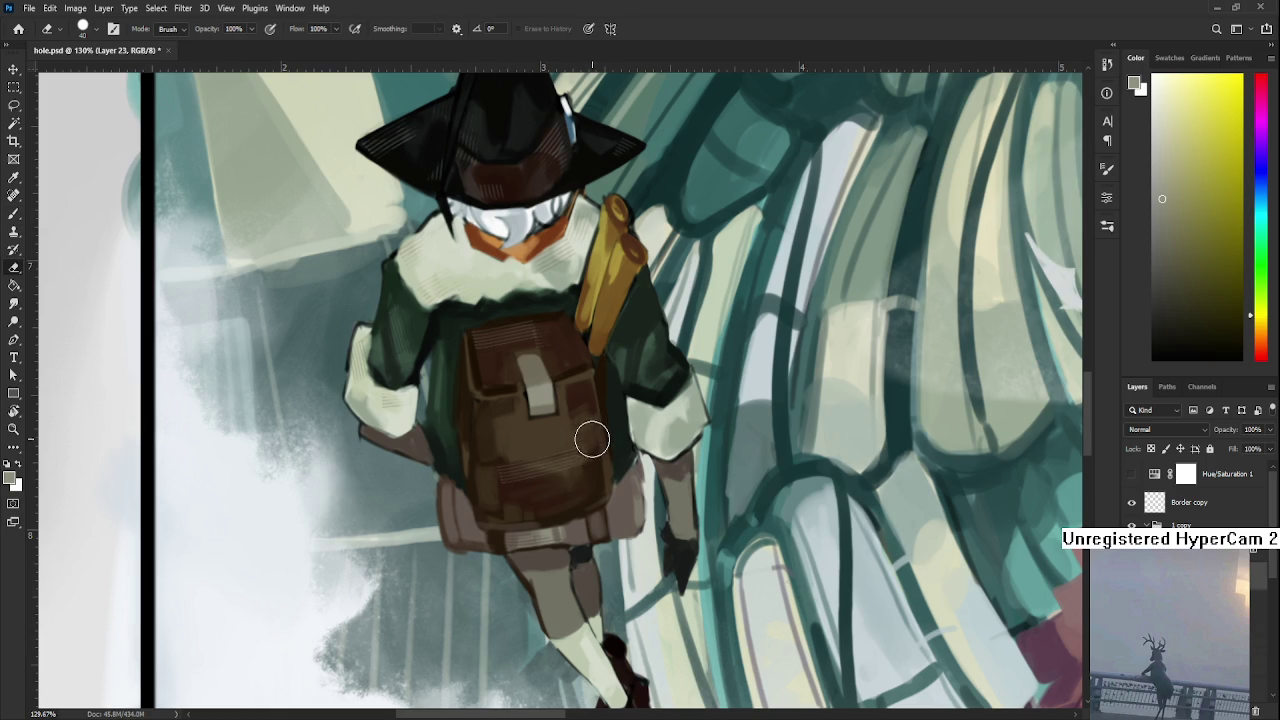
pyautogui.press('b')
# - Touch up the backpack and coat with sampled brown and dark green, erasing stray marks
pyautogui.keyDown('alt'); pyautogui.click(575, 402); pyautogui.keyUp('alt')
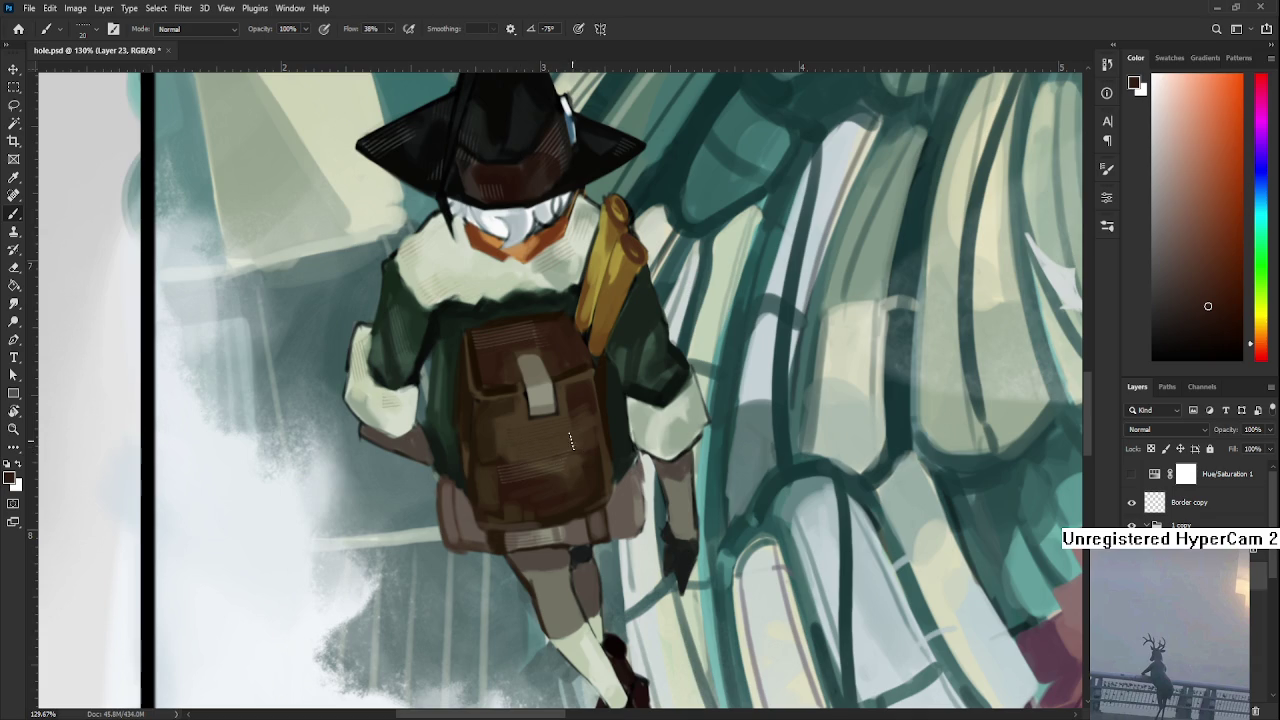
pyautogui.press('e')
pyautogui.moveTo(517, 432)
pyautogui.mouseDown()
pyautogui.moveTo(578, 442)
pyautogui.moveTo(508, 449)
pyautogui.mouseUp()
pyautogui.press('b')
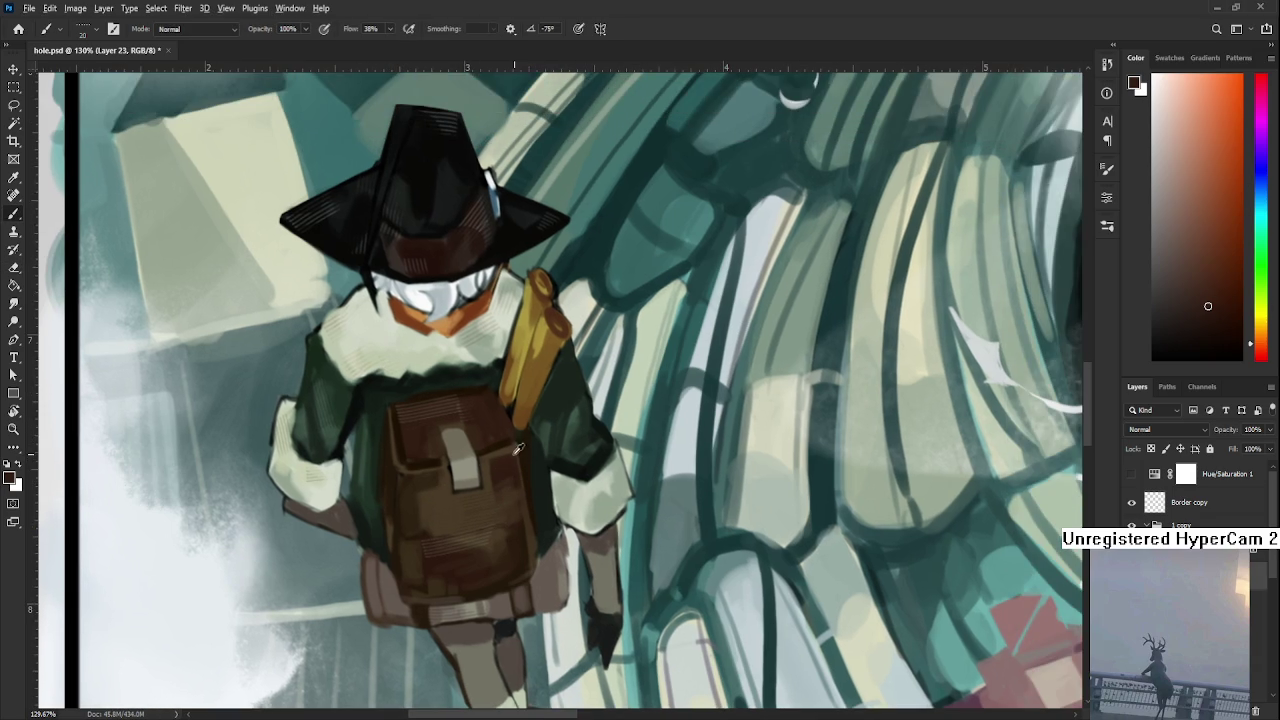
pyautogui.keyDown('alt'); pyautogui.click(508, 447); pyautogui.keyUp('alt')
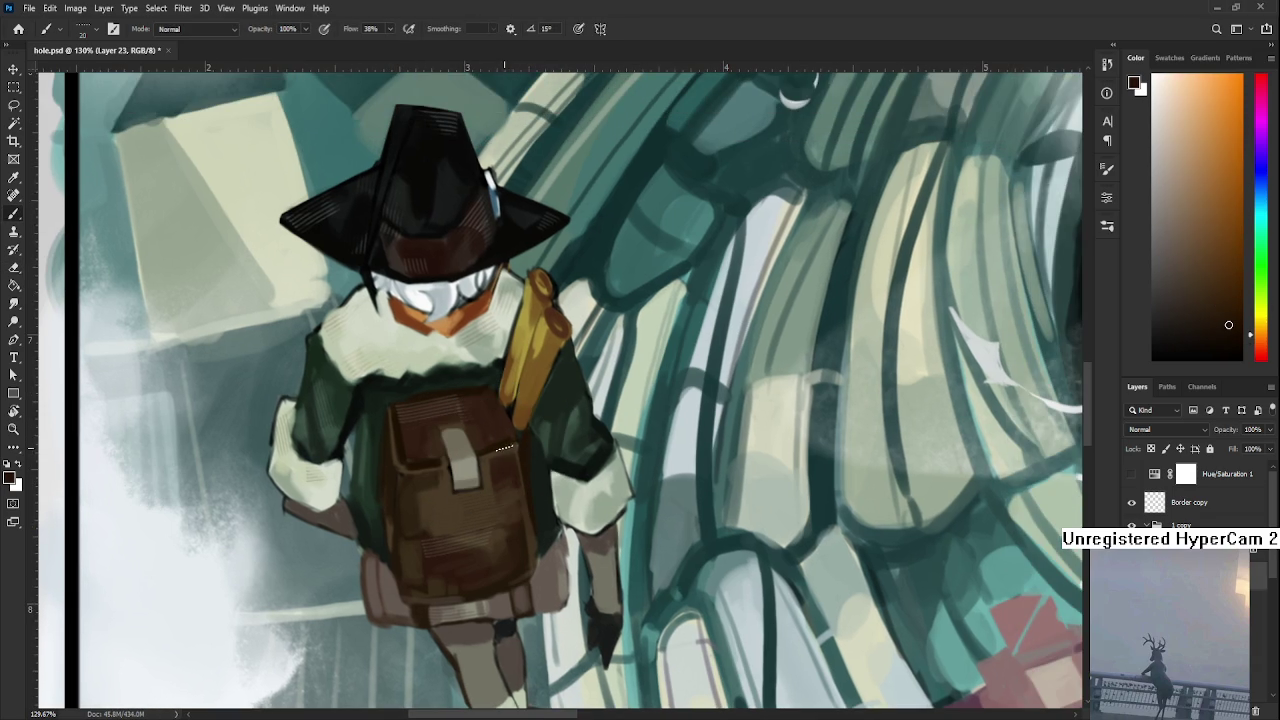
pyautogui.scroll(-2, 507, 448)
pyautogui.keyDown('alt'); pyautogui.click(551, 397); pyautogui.keyUp('alt')
pyautogui.moveTo(551, 397); pyautogui.dragTo(500, 450)
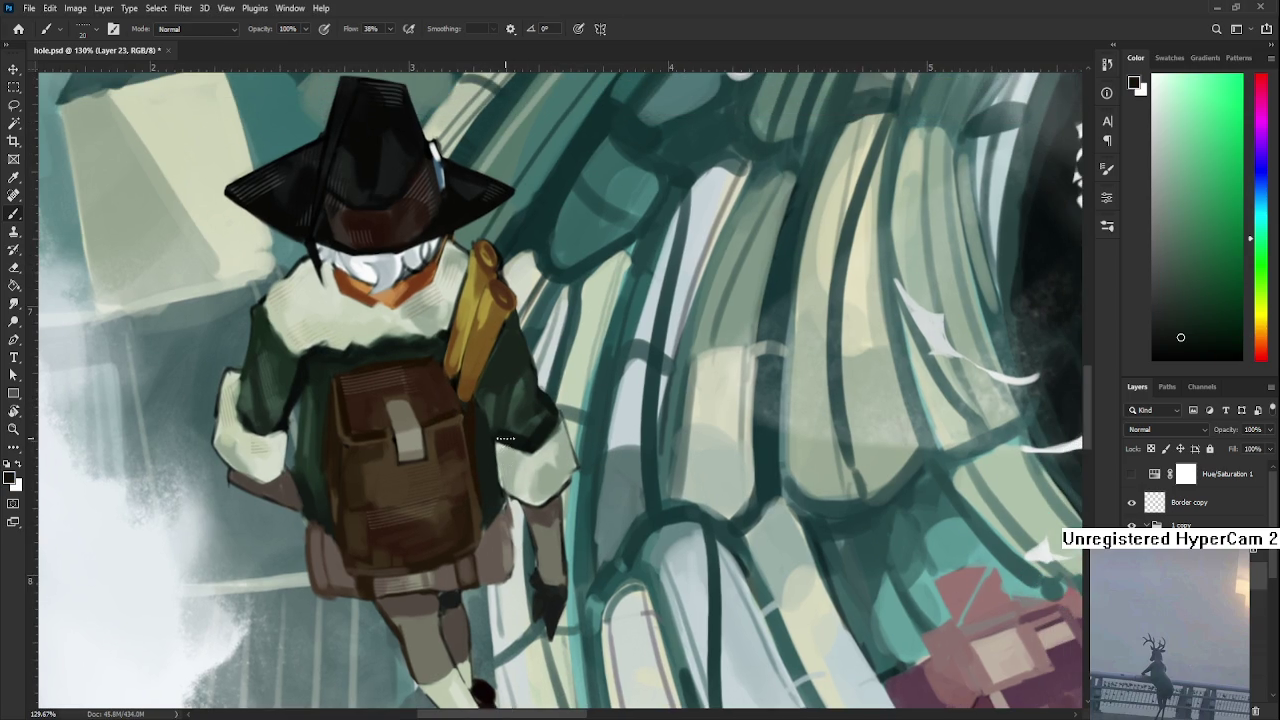
pyautogui.press('e')
pyautogui.press('r')
pyautogui.moveTo(555, 440); pyautogui.dragTo(545, 448)
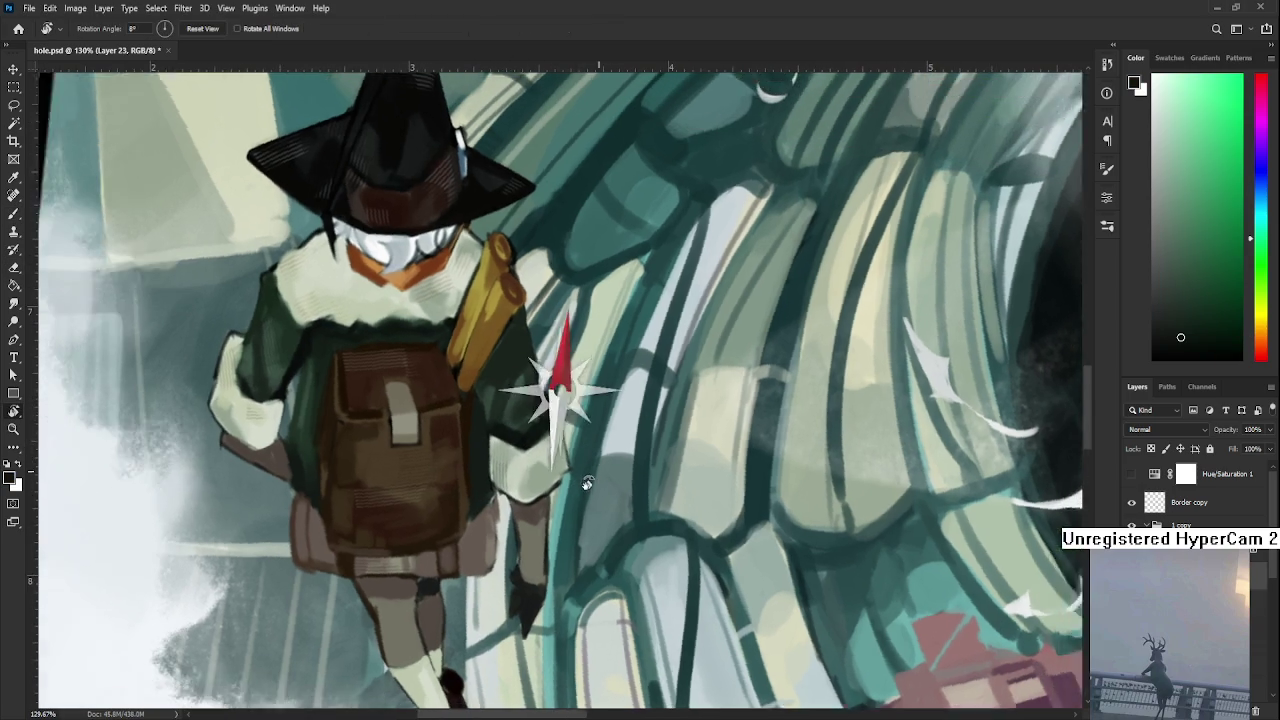
# - Rotate the canvas, sample dark brown near the witch's legs and tilt the brush tip
pyautogui.press('b')
pyautogui.press('r')
pyautogui.moveTo(525, 500)
pyautogui.mouseDown()
pyautogui.moveTo(527, 477)
pyautogui.moveTo(537, 494)
pyautogui.moveTo(517, 459)
pyautogui.moveTo(557, 477)
pyautogui.mouseUp()
pyautogui.press('e')
pyautogui.press('b')
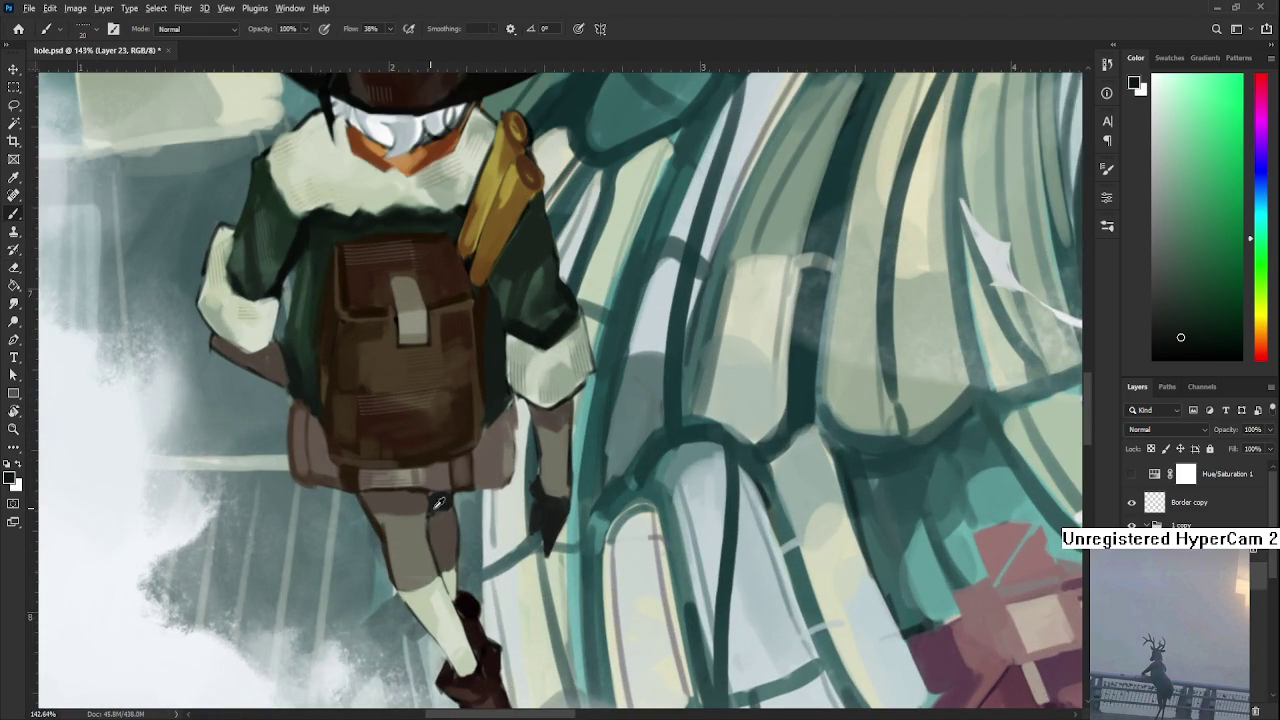
pyautogui.moveTo(431, 534)
pyautogui.mouseDown()
pyautogui.moveTo(455, 444)
pyautogui.moveTo(425, 465)
pyautogui.mouseUp()
pyautogui.keyDown('alt'); pyautogui.click(407, 442); pyautogui.keyUp('alt')
pyautogui.hotkey('shift', 'Right')
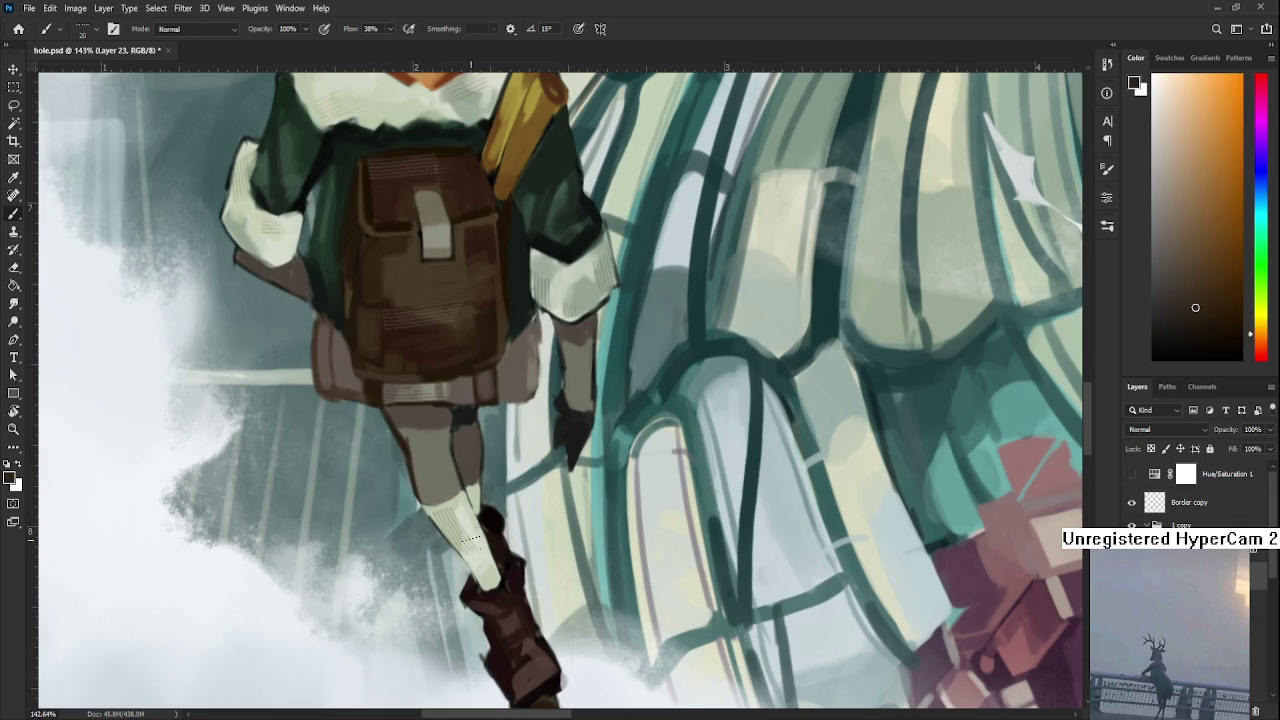
# - Sample the boot's dark red and erase stray marks around the boot top
pyautogui.press('e')
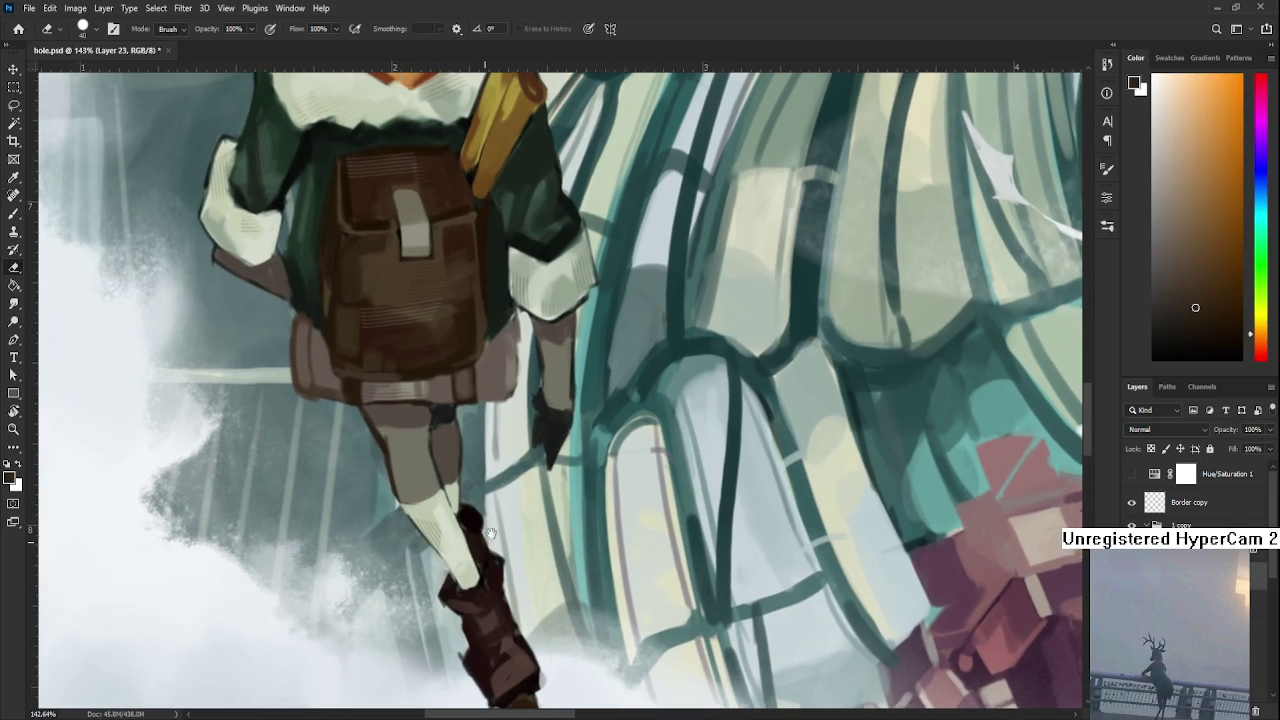
pyautogui.press('b')
pyautogui.moveTo(483, 537); pyautogui.dragTo(452, 541)
pyautogui.keyDown('alt'); pyautogui.click(475, 594); pyautogui.keyUp('alt')
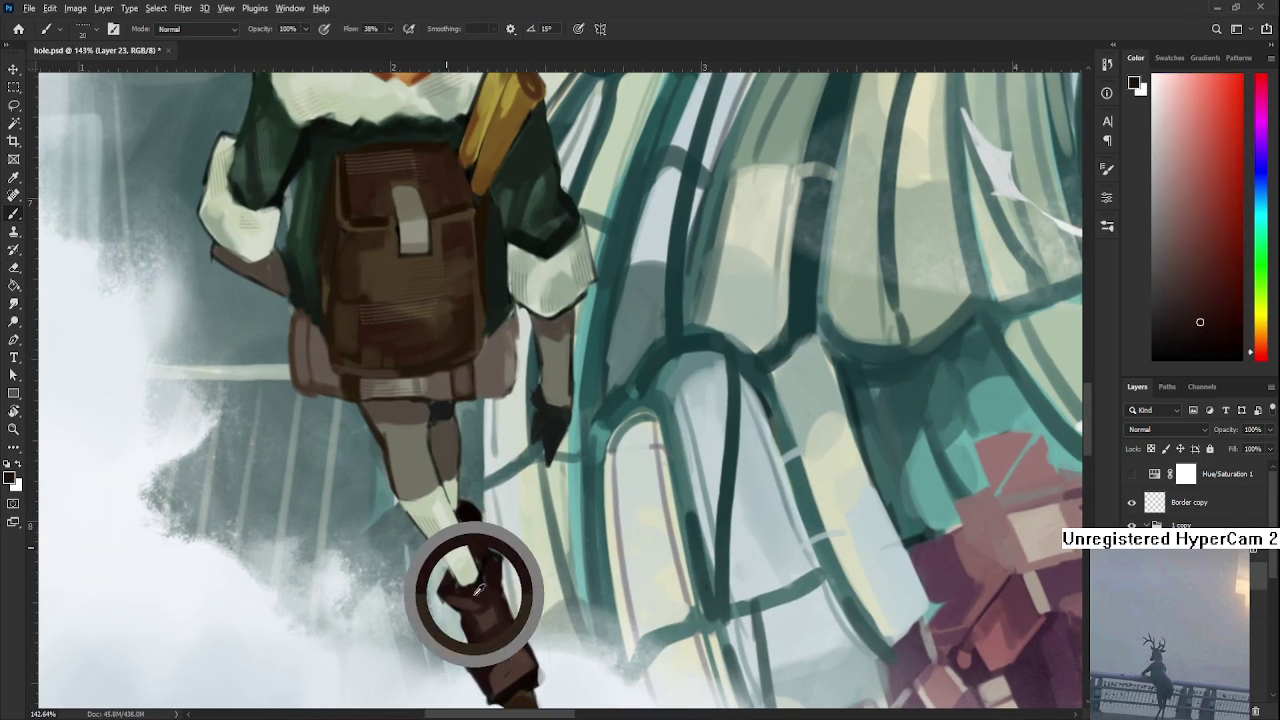
pyautogui.press('e')
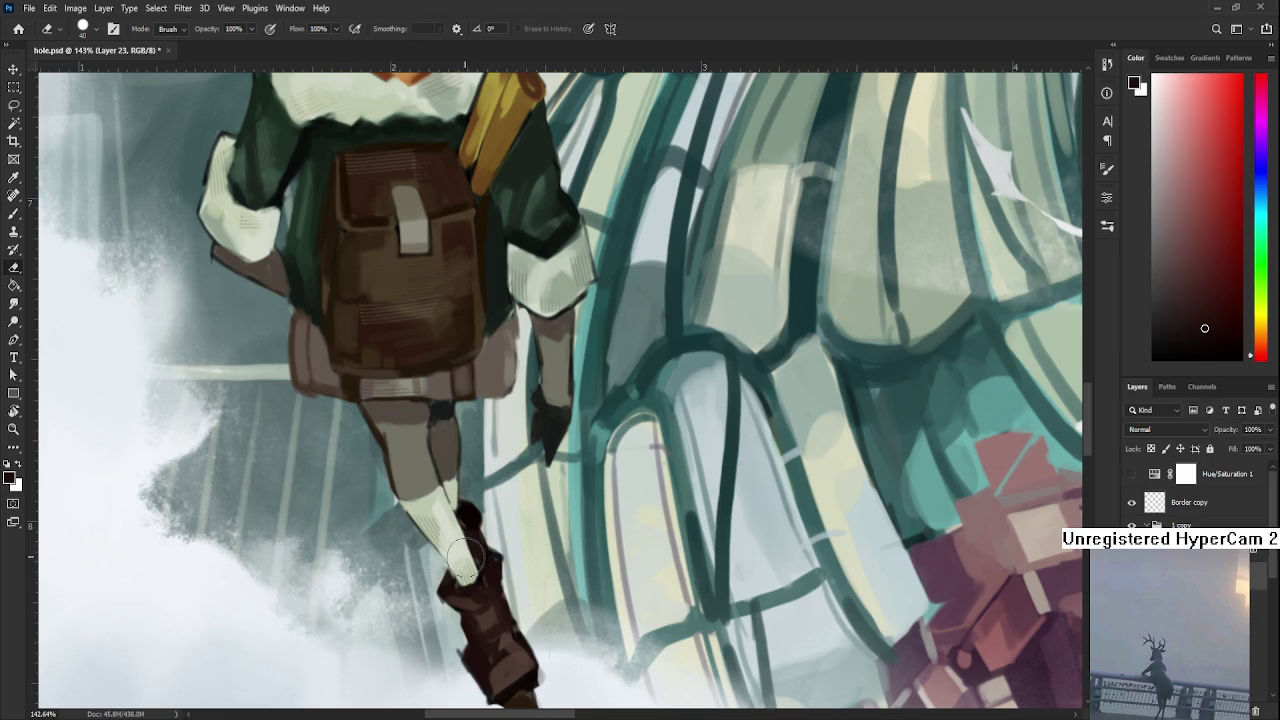
pyautogui.moveTo(472, 555); pyautogui.dragTo(467, 495)
# - Hatch the scroll case with its sampled orange and a lighter highlight orange
pyautogui.scroll(-2, 467, 487)
pyautogui.scroll(-2, 540, 545)
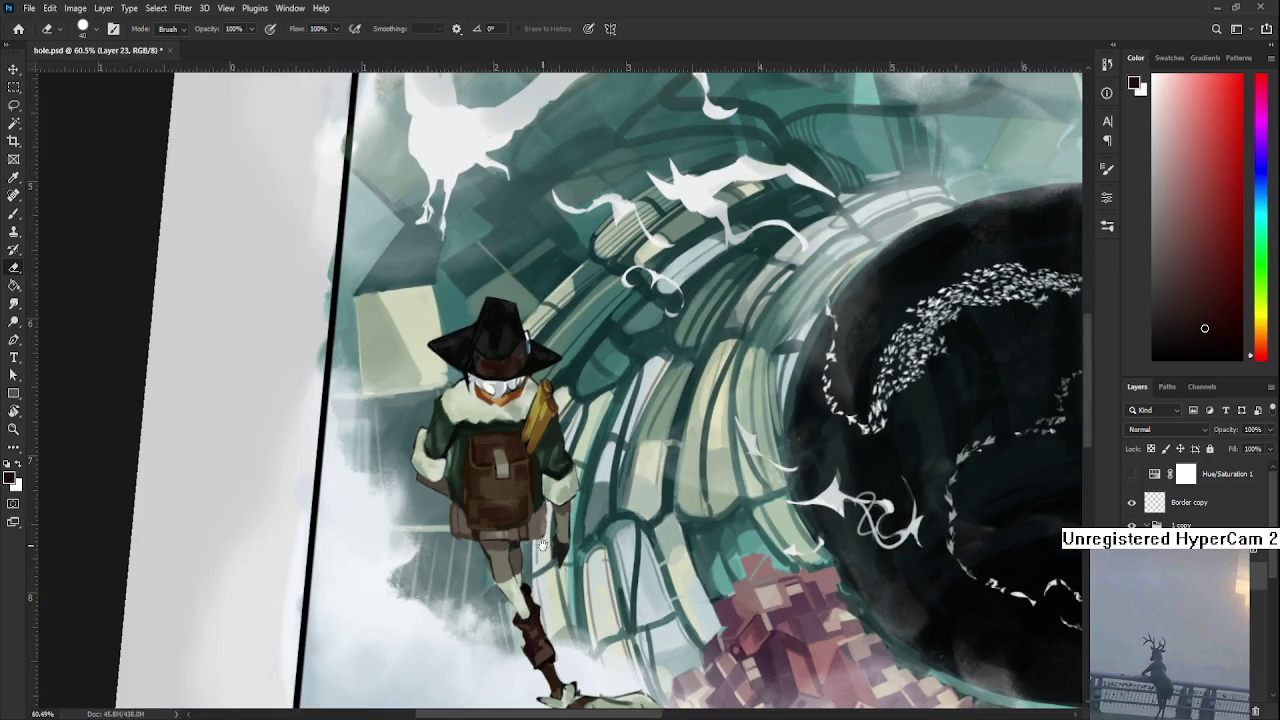
pyautogui.scroll(3, 540, 545)
pyautogui.scroll(2, 525, 445)
pyautogui.press('b')
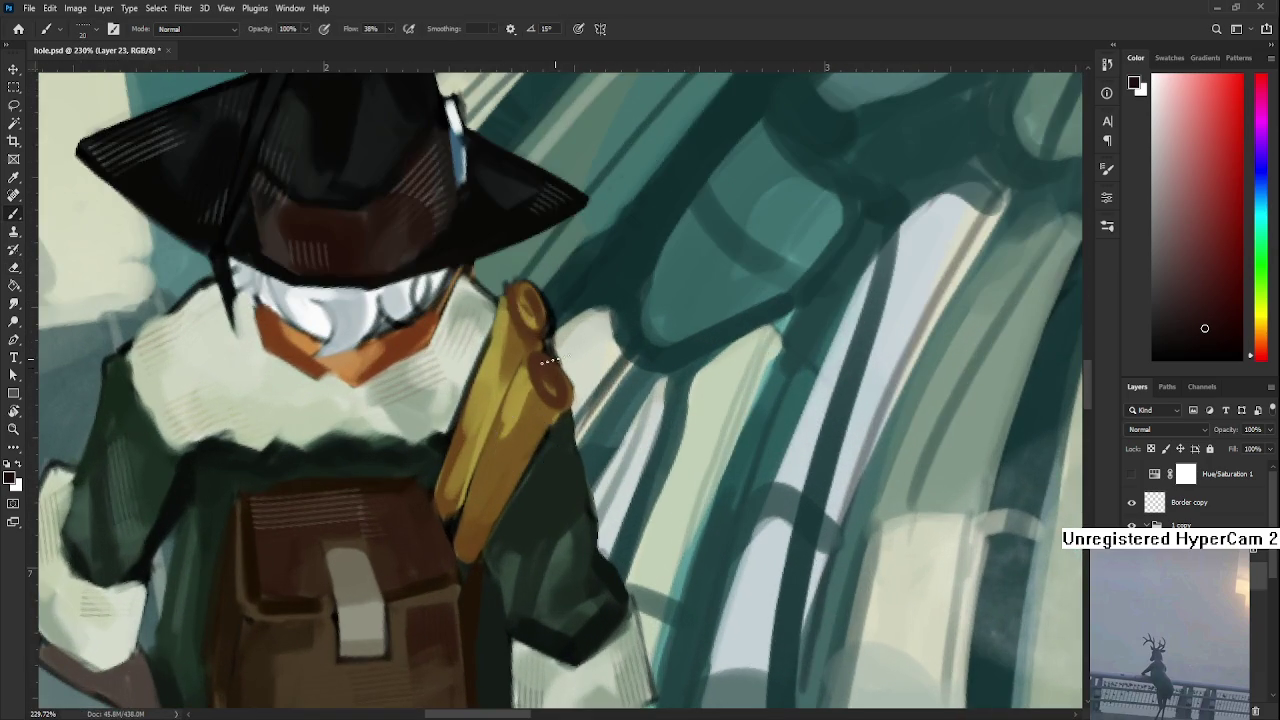
pyautogui.keyDown('alt'); pyautogui.click(552, 360); pyautogui.keyUp('alt')
pyautogui.click(1218, 183)
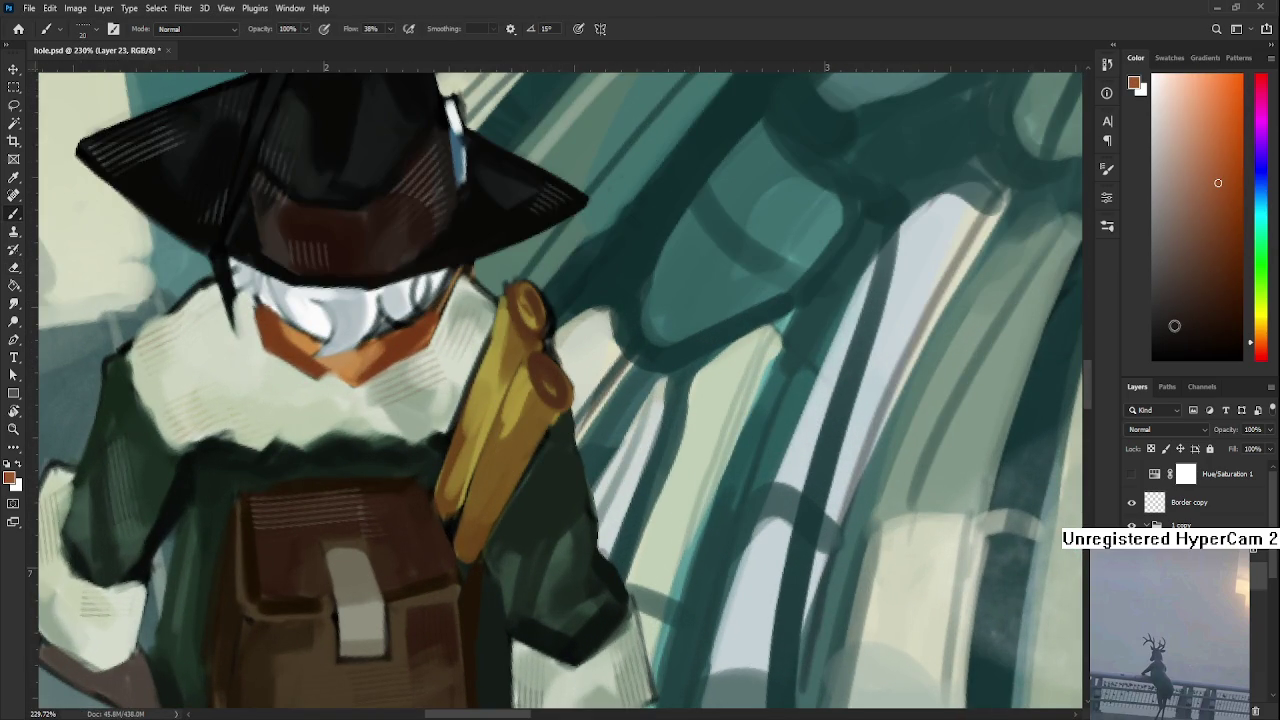
pyautogui.hotkey('shift', 'Left')
pyautogui.hotkey('shift', 'Left')
pyautogui.hotkey('shift', 'Left')
pyautogui.hotkey('shift', 'Left')
pyautogui.hotkey('shift', 'Left')
pyautogui.click(1222, 111)
pyautogui.press('e')
pyautogui.press('b')
pyautogui.press('e')
pyautogui.press('b')
pyautogui.press('e')
pyautogui.scroll(-5, 475, 365)
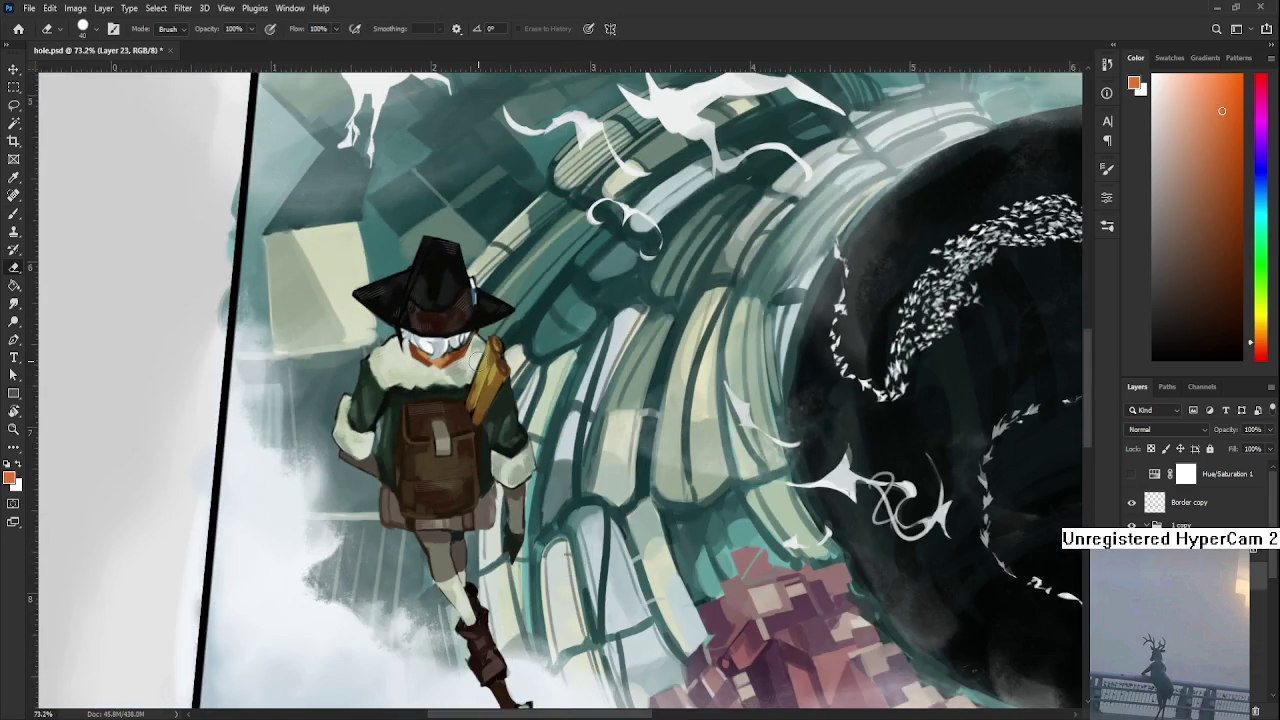
# - Reset the canvas rotation to upright and zoom in on the broom handle
pyautogui.scroll(-5, 478, 300)
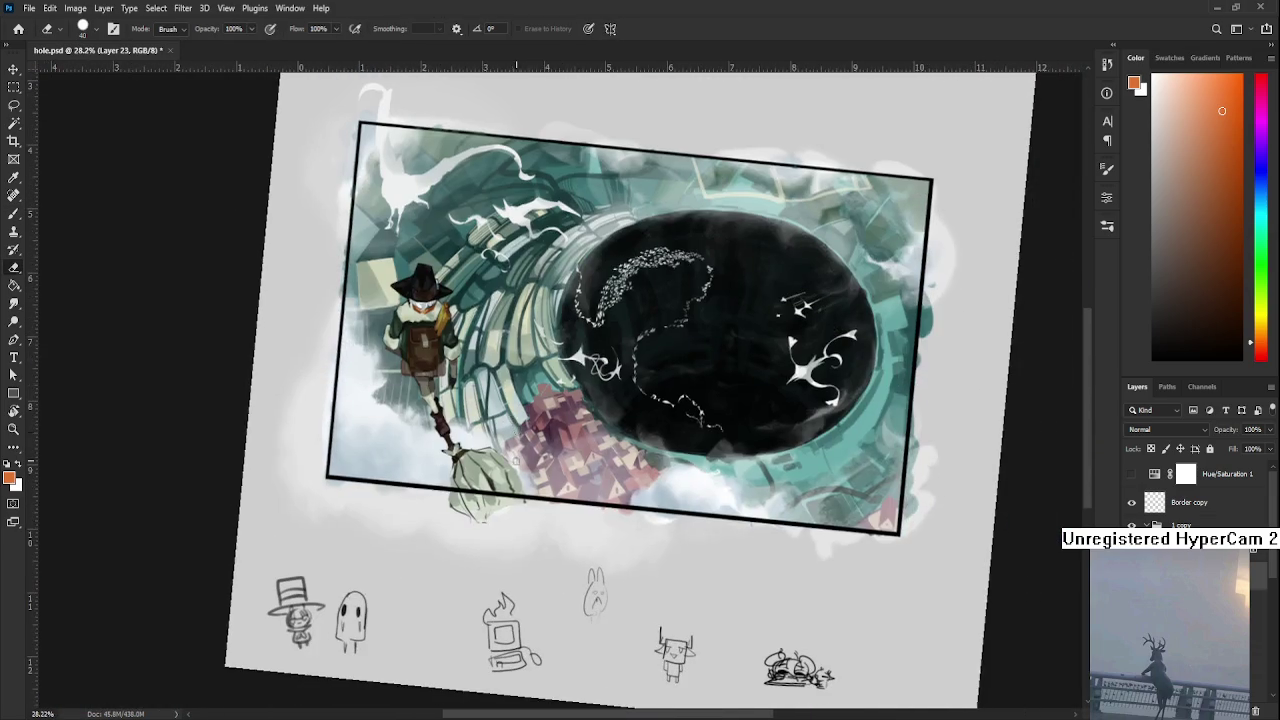
pyautogui.press('r')
pyautogui.press('Escape')
pyautogui.scroll(2, 445, 400)
pyautogui.scroll(3, 440, 405)
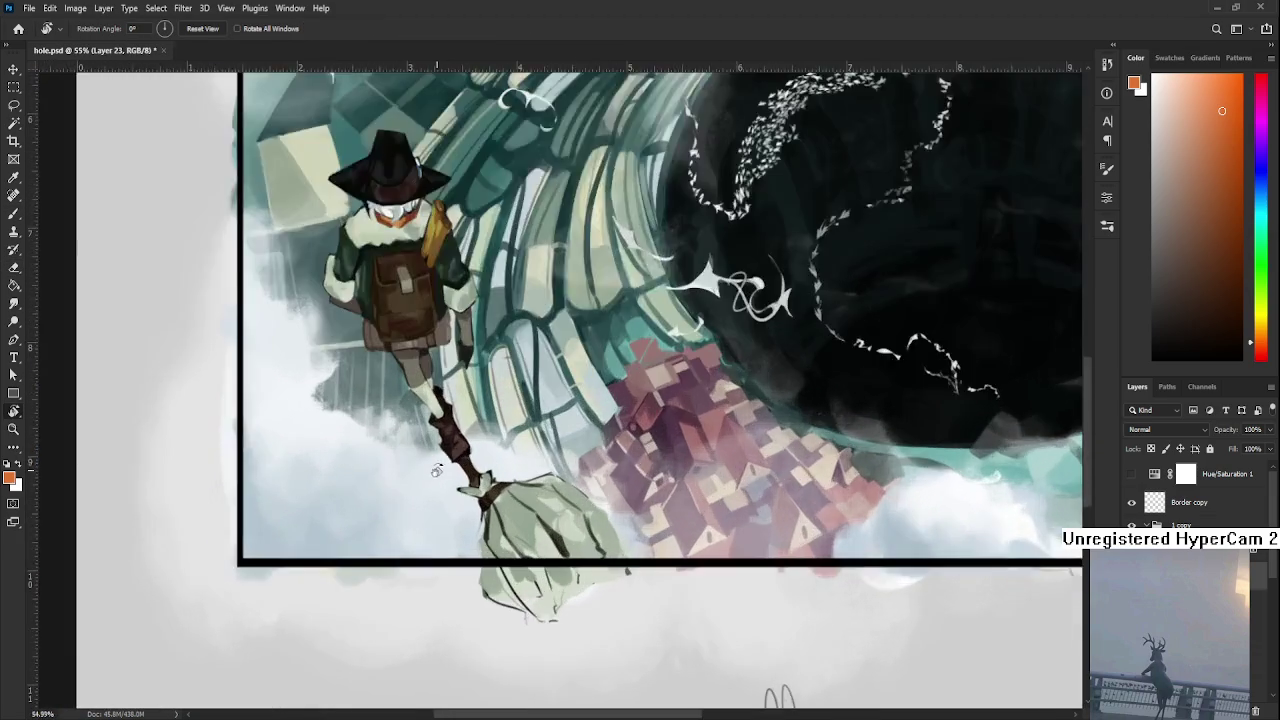
pyautogui.scroll(3, 431, 413)
pyautogui.scroll(3, 431, 413)
pyautogui.press('b')
# - Sample the handle's dark browns and hatch dark stripes along it with a tilted tip
pyautogui.keyDown('alt'); pyautogui.click(504, 461); pyautogui.keyUp('alt')
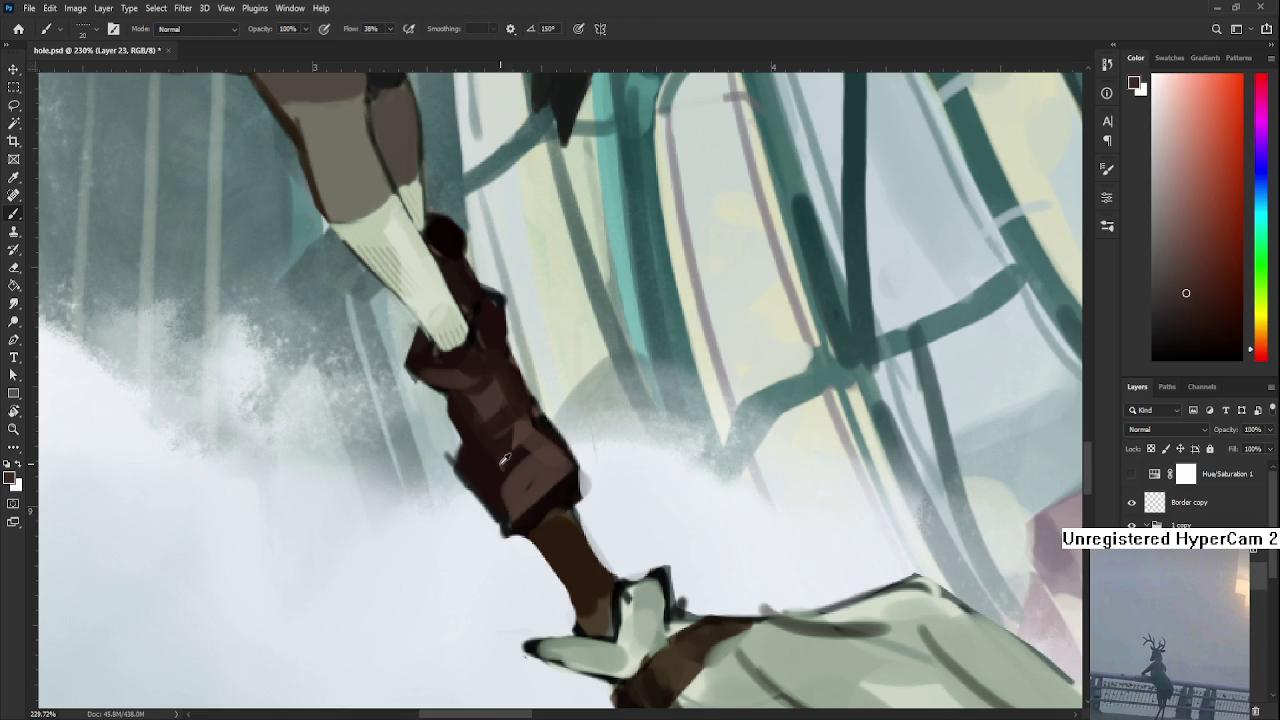
pyautogui.hotkey('shift', 'Right')
pyautogui.keyDown('alt'); pyautogui.click(549, 499); pyautogui.keyUp('alt')
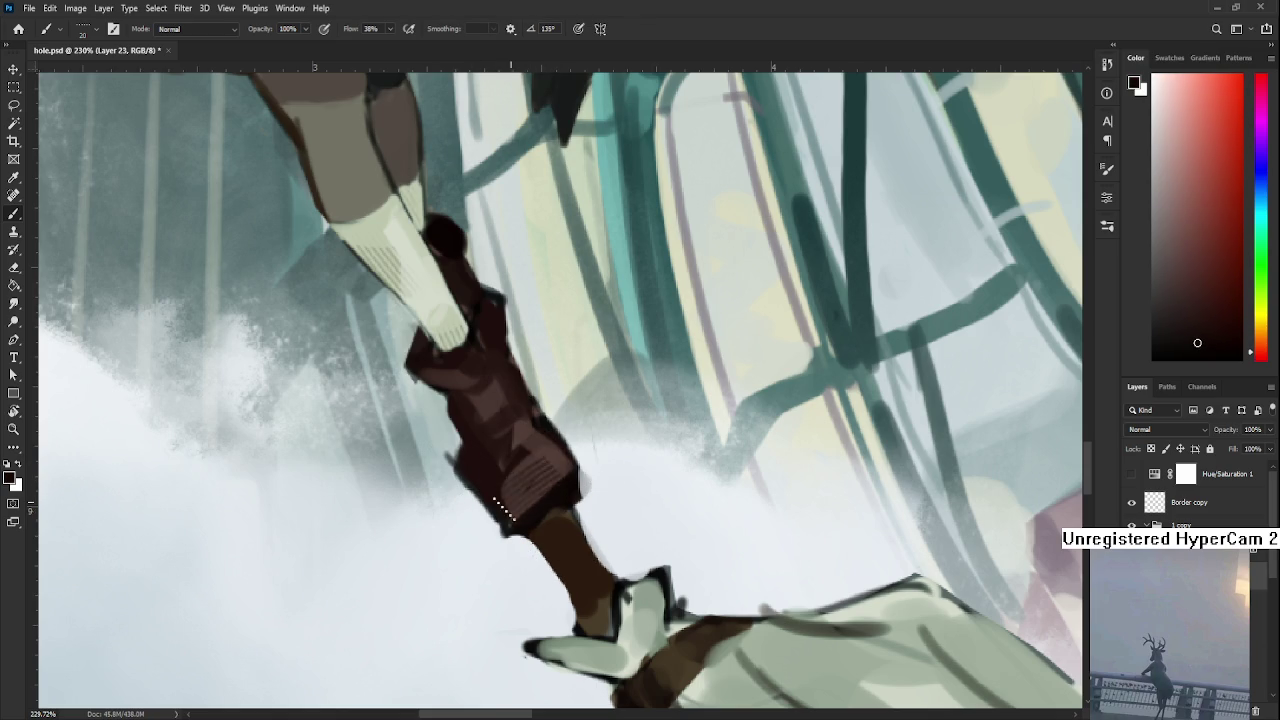
pyautogui.moveTo(545, 462)
pyautogui.mouseDown()
pyautogui.moveTo(536, 478)
pyautogui.moveTo(556, 456)
pyautogui.mouseUp()
pyautogui.keyDown('alt'); pyautogui.scroll(-3, 556, 456); pyautogui.keyUp('alt')
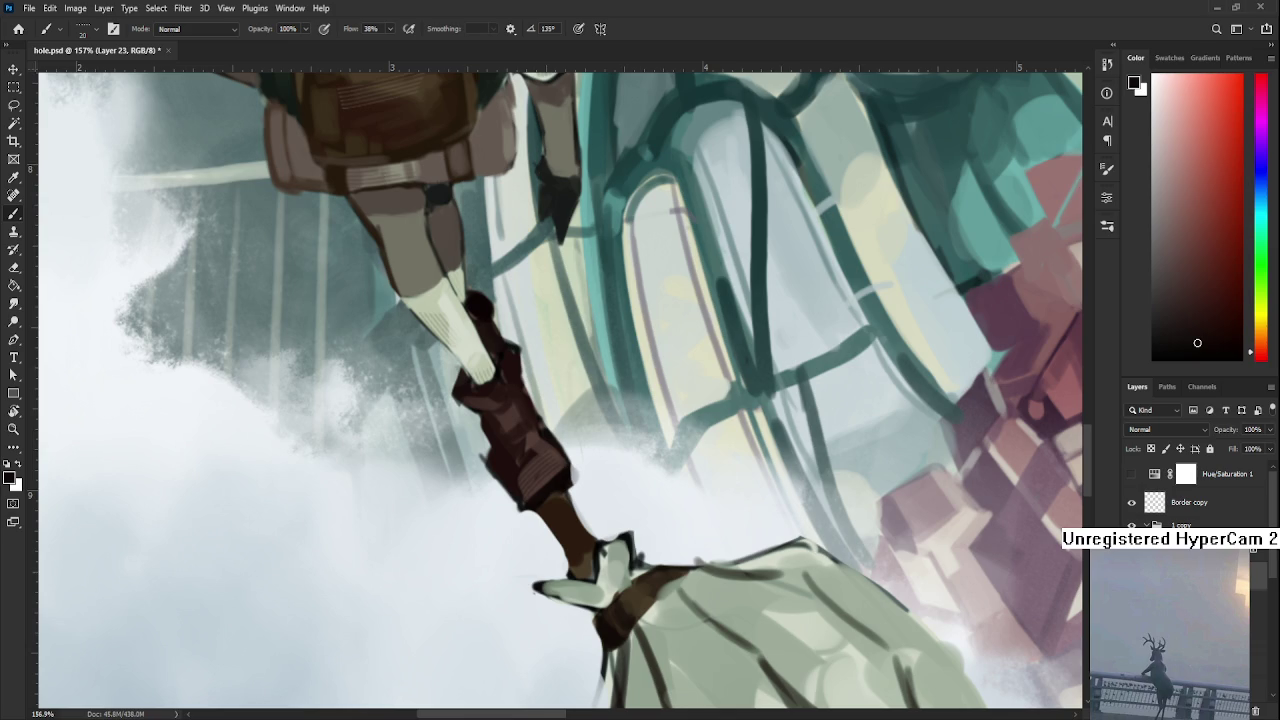
pyautogui.scroll(-5, 658, 517)
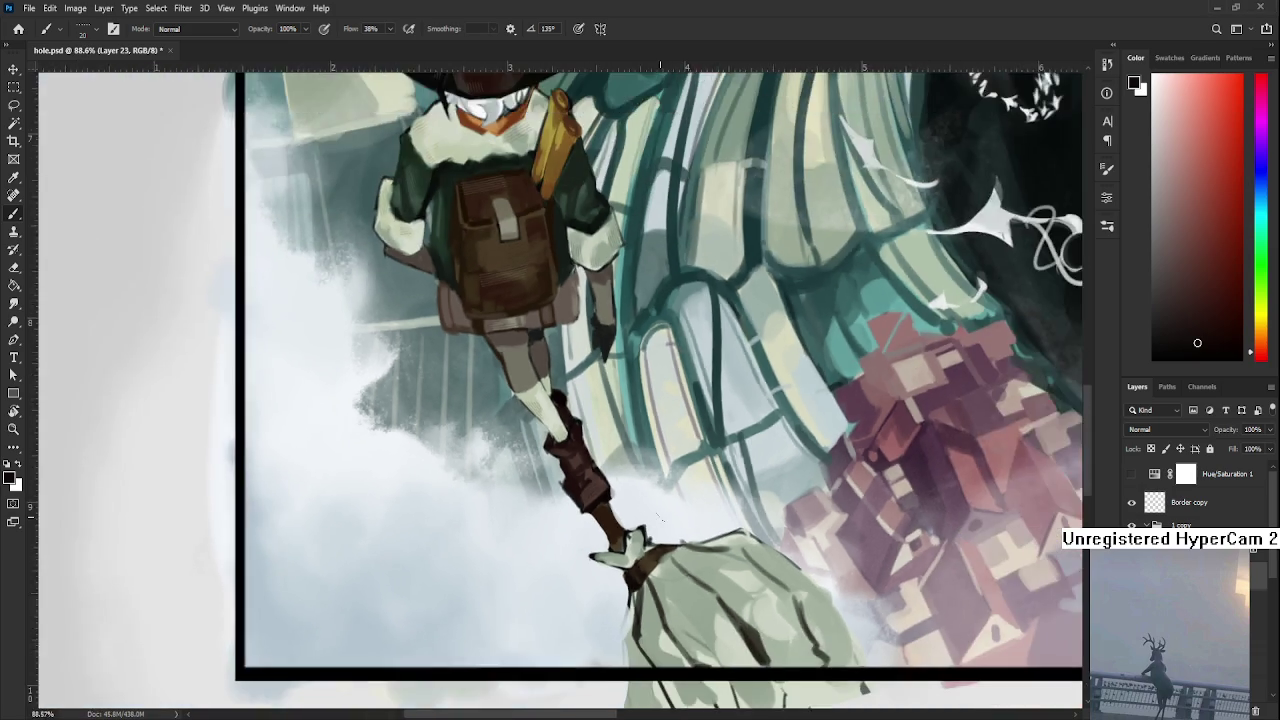
pyautogui.scroll(-2, 658, 517)
pyautogui.scroll(-2, 585, 440)
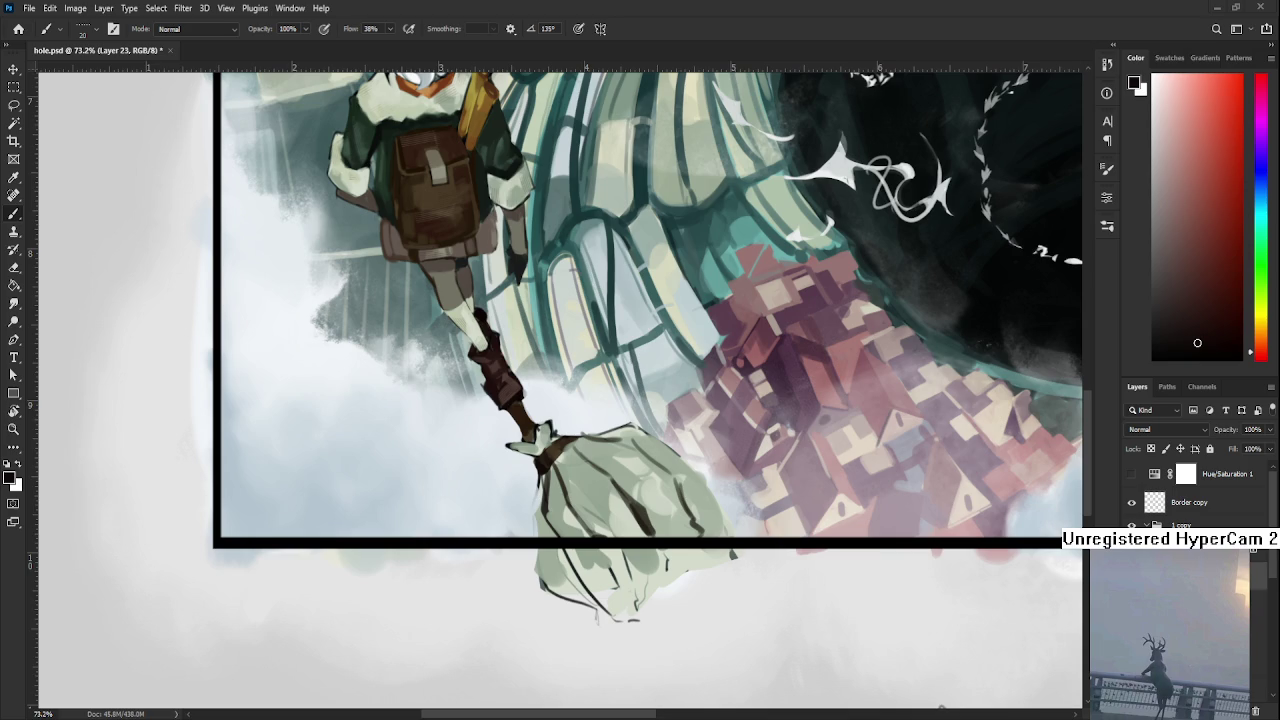
pyautogui.scroll(3, 572, 485)
pyautogui.scroll(2, 571, 478)
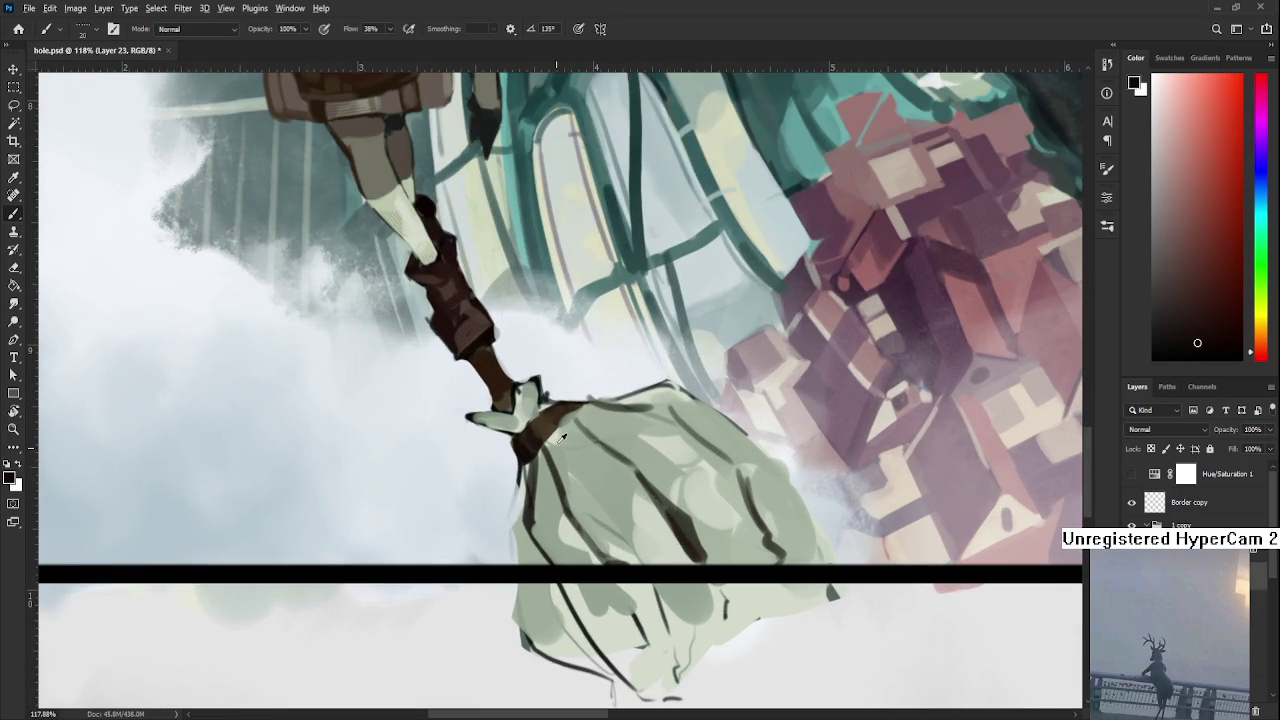
# - Sample the bristles' light green-grey, enlarge the brush to 50, and hatch light and dark strokes
pyautogui.keyDown('alt'); pyautogui.click(556, 441); pyautogui.keyUp('alt')
pyautogui.press(']')
pyautogui.press(']')
pyautogui.press(']')
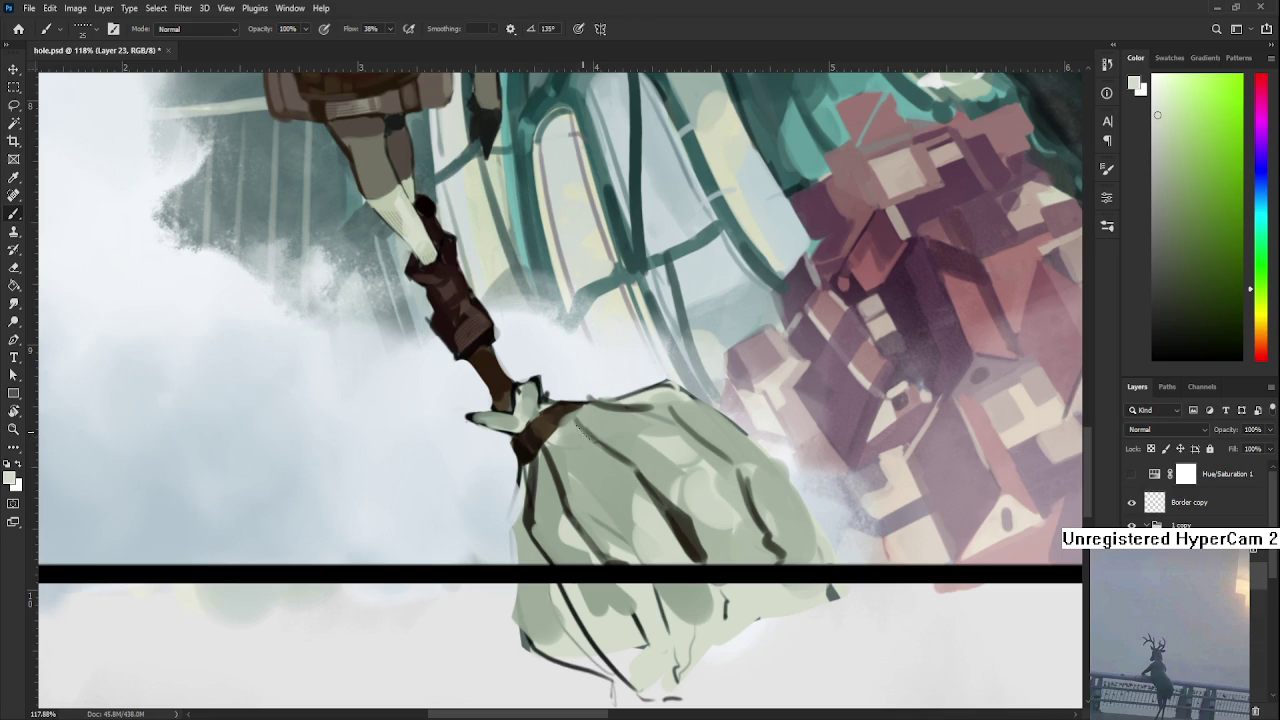
pyautogui.moveTo(586, 440); pyautogui.dragTo(550, 560)
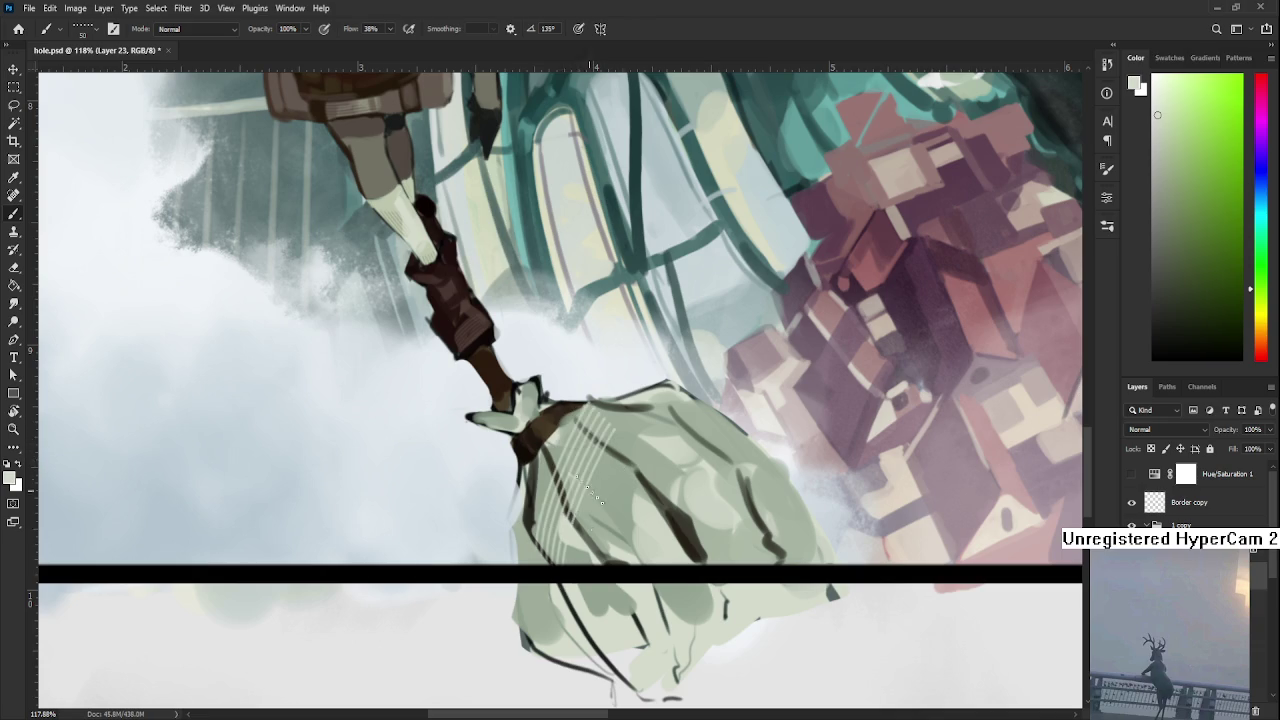
pyautogui.moveTo(580, 415); pyautogui.dragTo(545, 560)
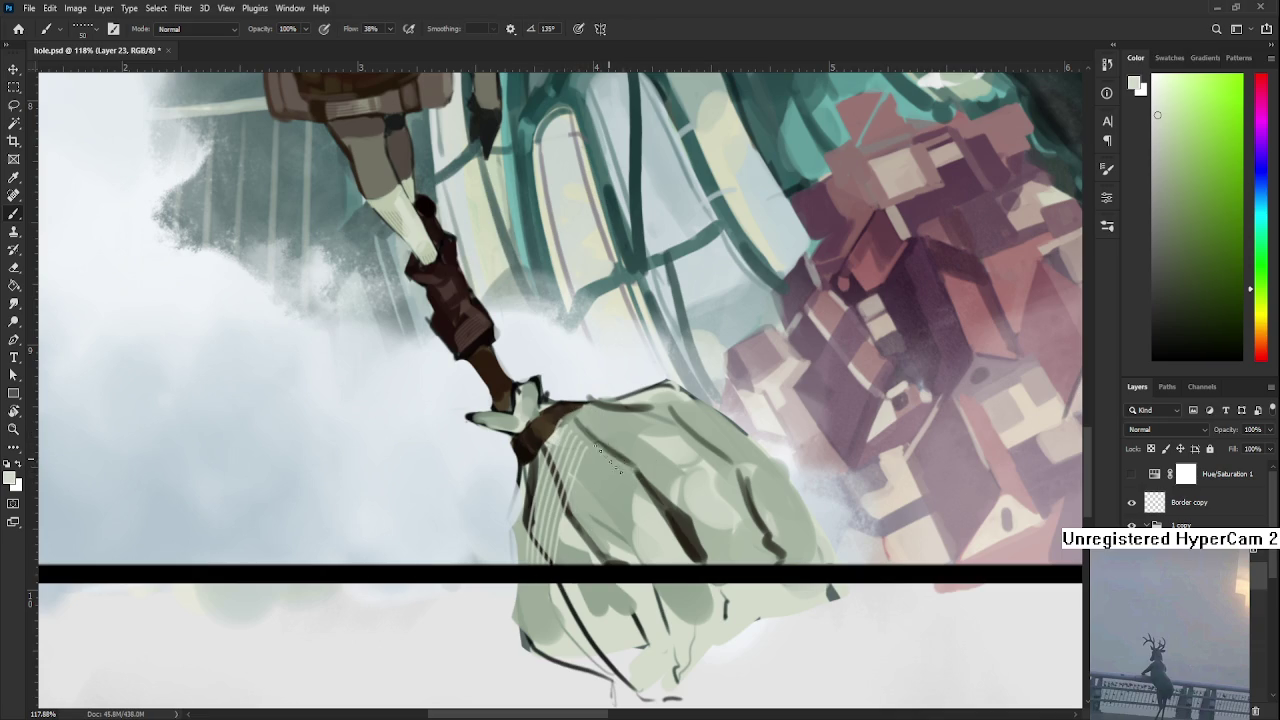
pyautogui.moveTo(600, 445); pyautogui.dragTo(722, 426)
pyautogui.moveTo(662, 472); pyautogui.dragTo(732, 458)
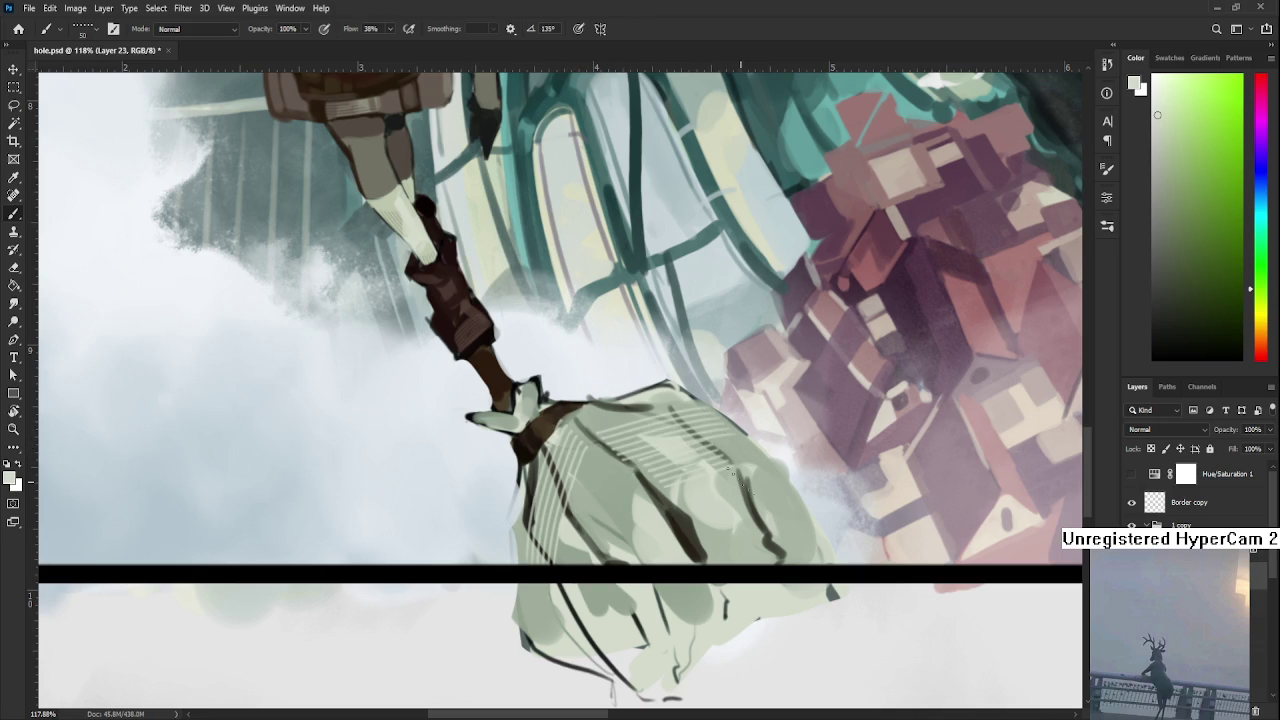
pyautogui.moveTo(702, 512); pyautogui.dragTo(670, 542)
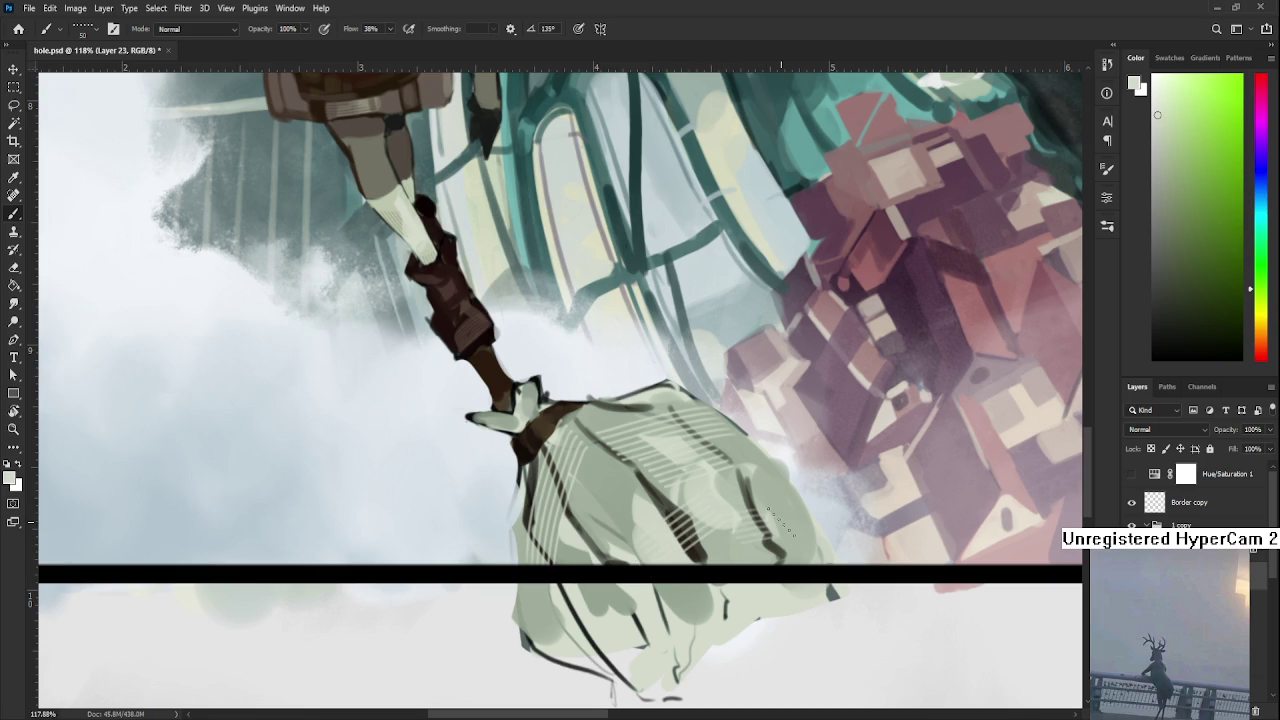
pyautogui.moveTo(782, 522); pyautogui.dragTo(698, 522)
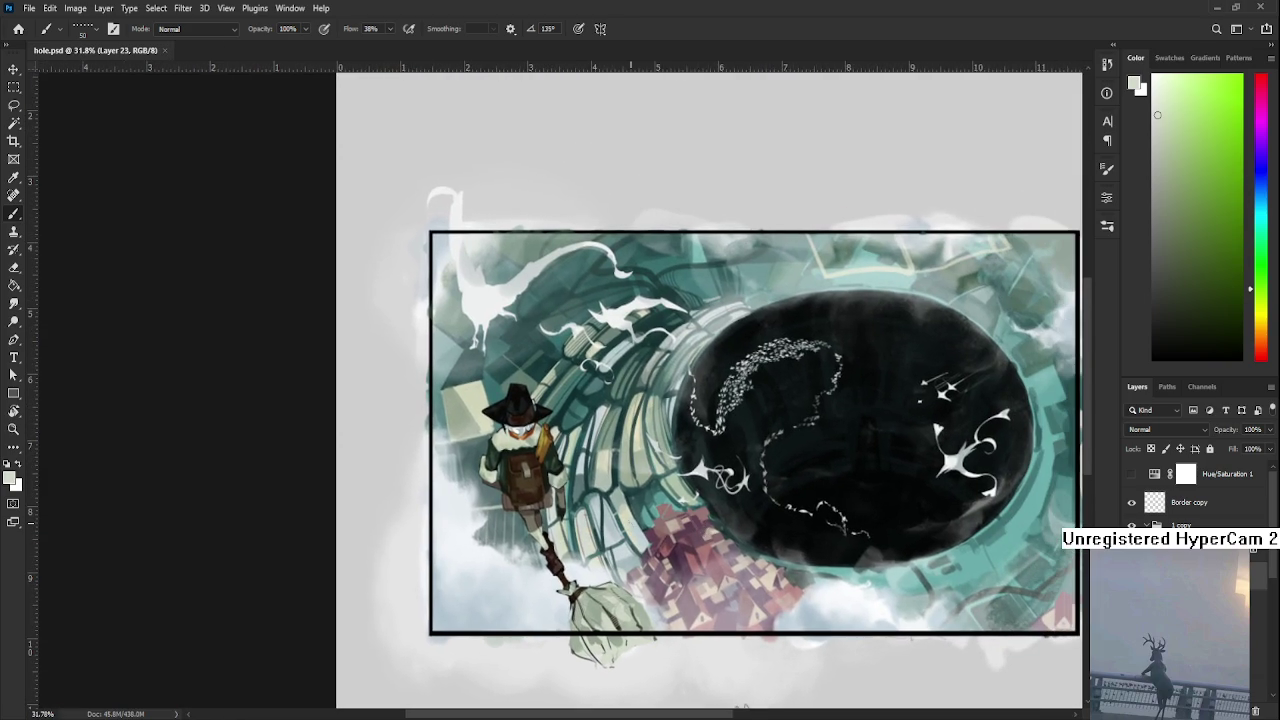
pyautogui.moveTo(632, 528); pyautogui.dragTo(660, 528)
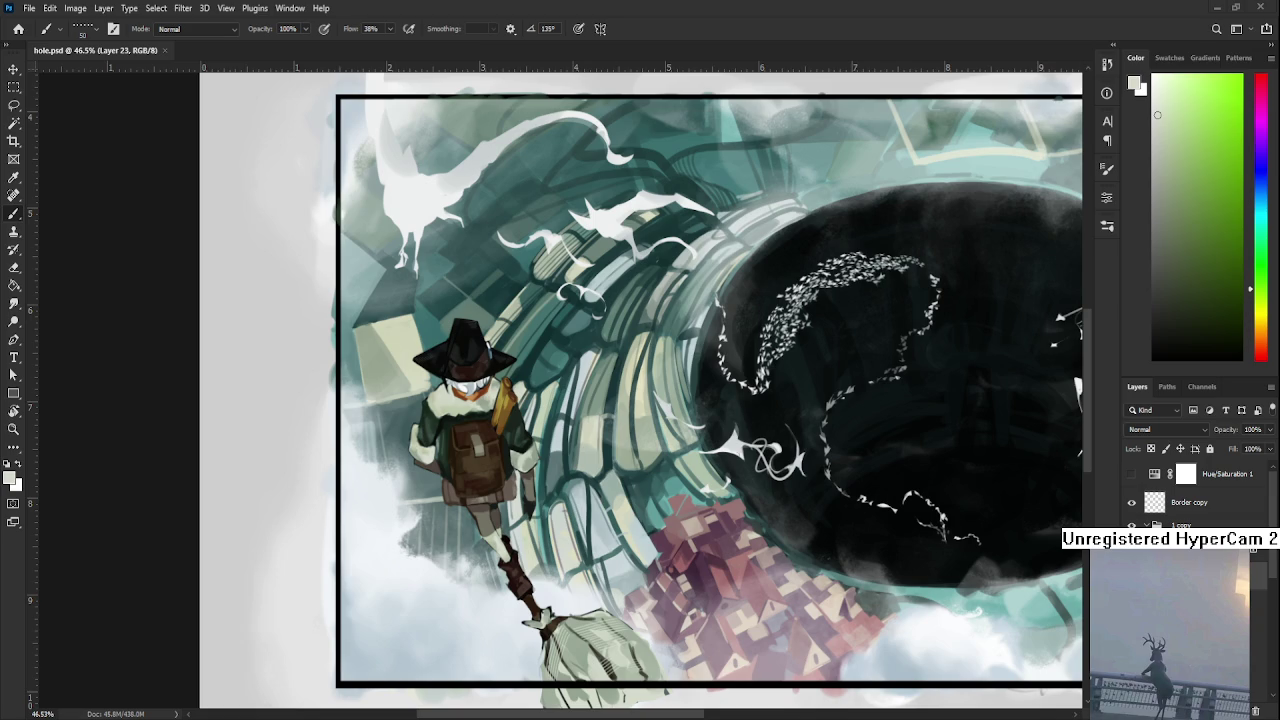
pyautogui.scroll(3, 514, 508)
pyautogui.scroll(3, 514, 508)
pyautogui.scroll(3, 514, 508)
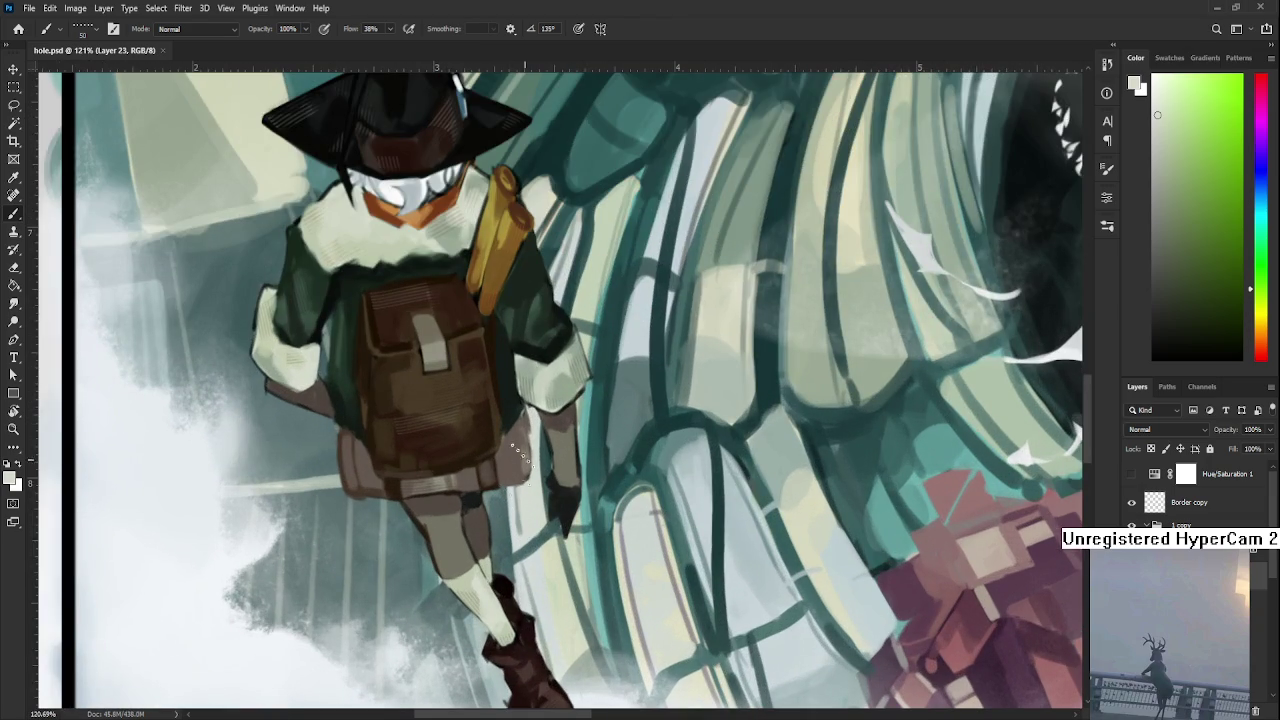
# - Sample a colour near the witch's hand and extend the hand tip downward with a smaller brush
pyautogui.keyDown('alt'); pyautogui.click(535, 381); pyautogui.keyUp('alt')
pyautogui.hotkey('shift', 'Left')
pyautogui.hotkey('shift', 'Left')
pyautogui.hotkey('shift', 'Left')
pyautogui.press('[')
pyautogui.press('[')
pyautogui.press('[')
pyautogui.moveTo(568, 507); pyautogui.dragTo(565, 530)
# - Zoom in on the witch's face and retouch it, sampling the orange-brown skin colour and erasing
pyautogui.press('e')
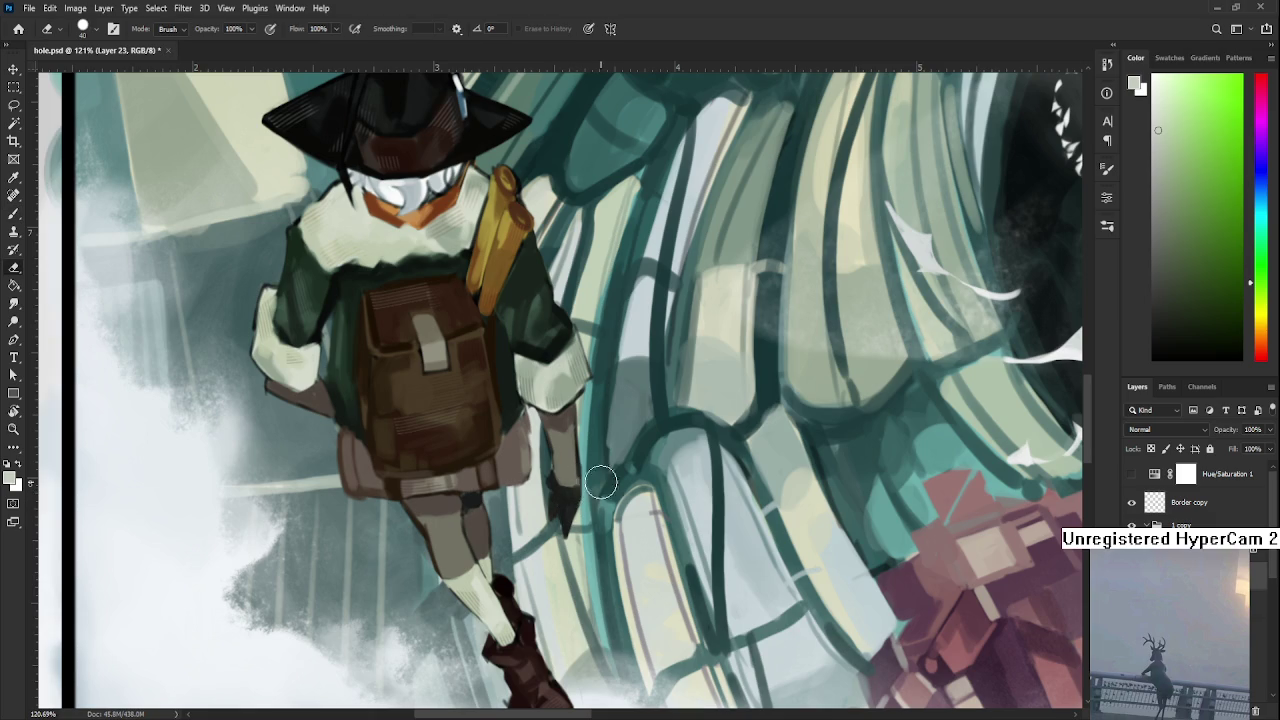
pyautogui.scroll(-3, 594, 505)
pyautogui.scroll(-2, 594, 505)
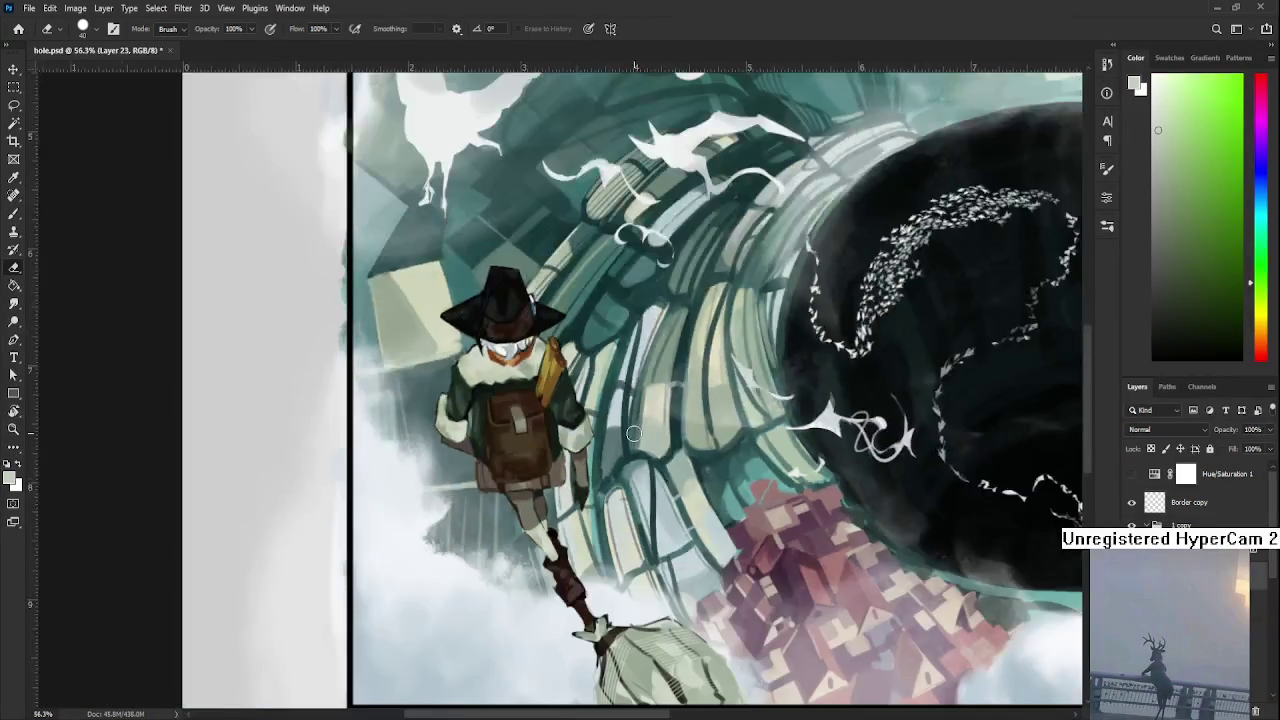
pyautogui.scroll(6, 546, 374)
pyautogui.scroll(3, 546, 374)
pyautogui.moveTo(386, 334); pyautogui.dragTo(470, 500)
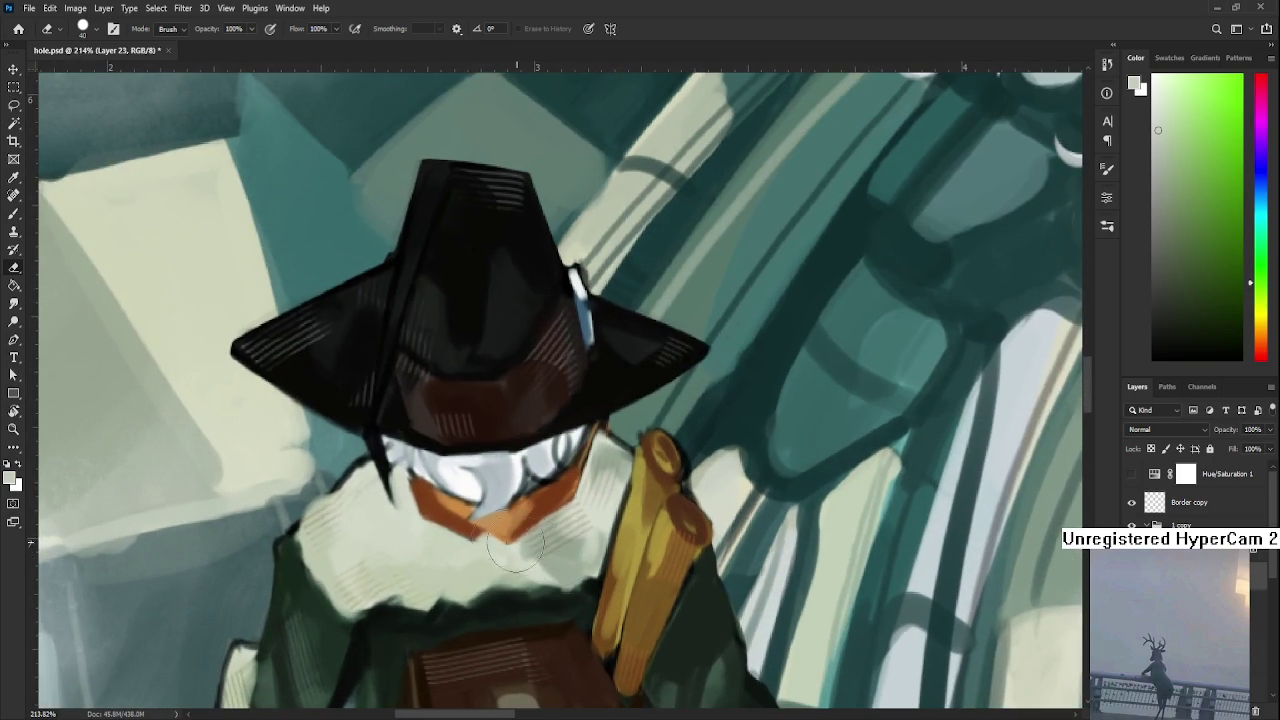
pyautogui.press('b')
pyautogui.keyDown('alt'); pyautogui.click(451, 512); pyautogui.keyUp('alt')
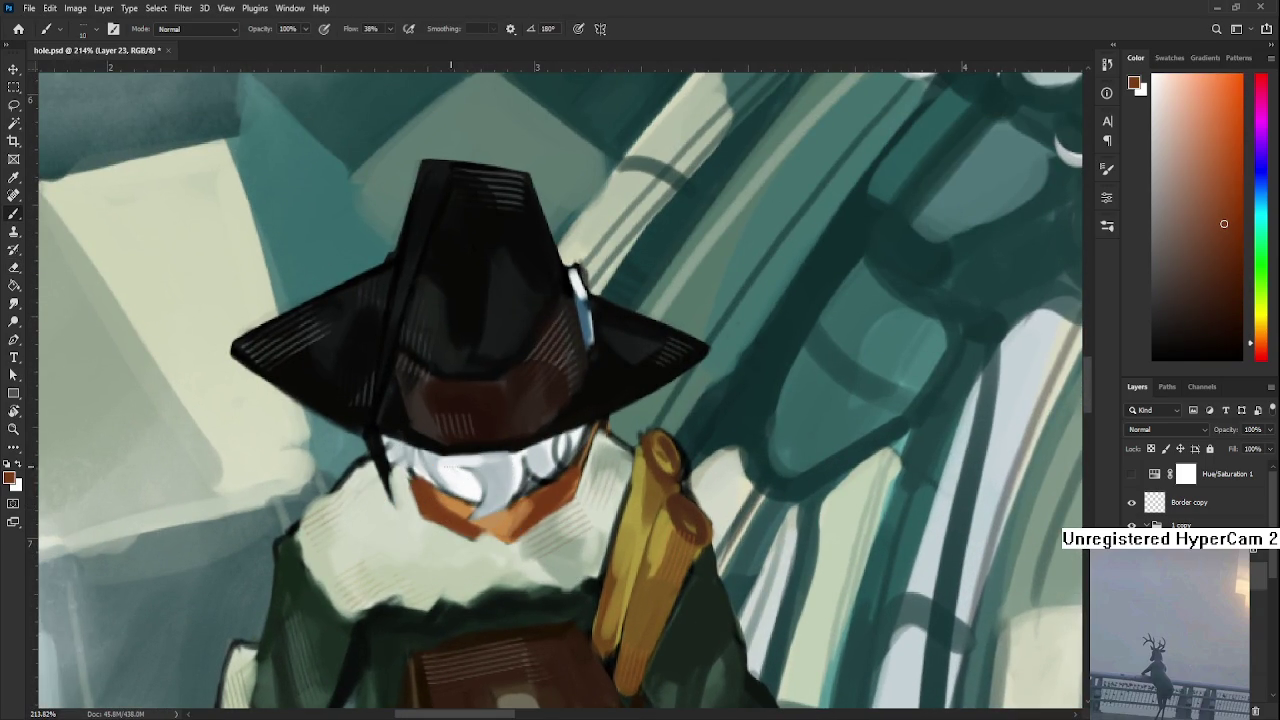
pyautogui.press('e')
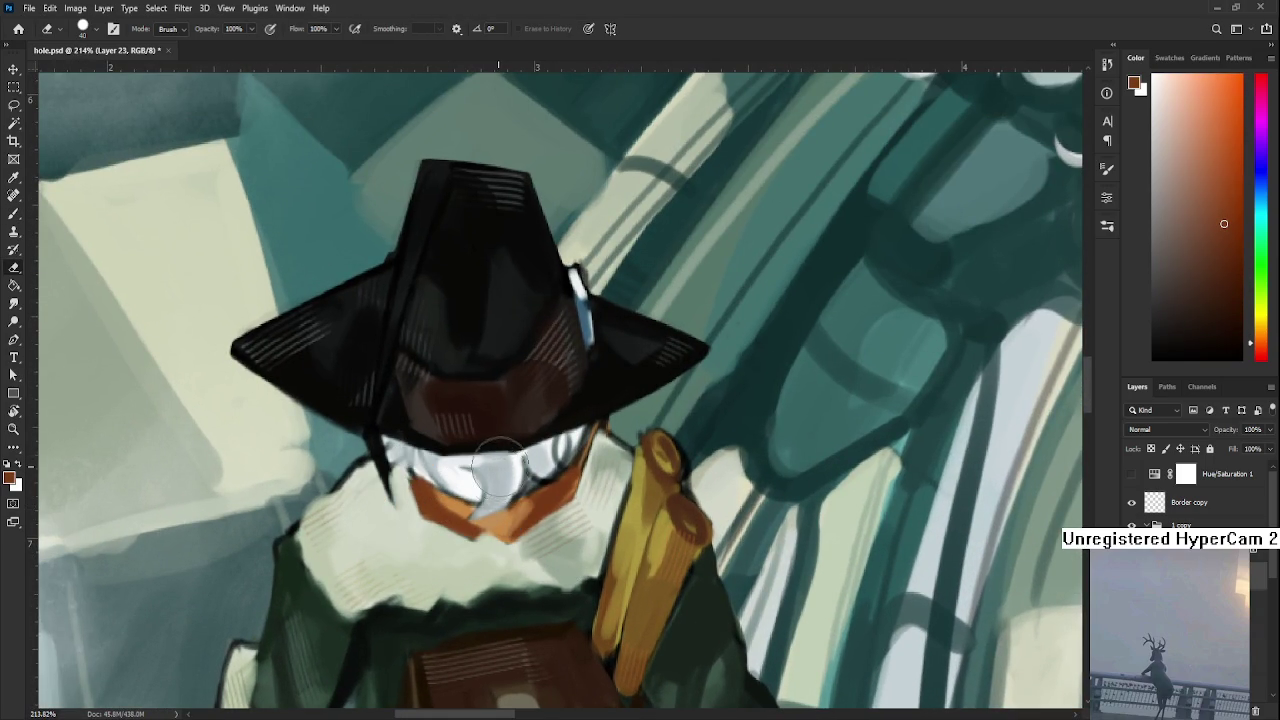
pyautogui.scroll(-3, 513, 468)
pyautogui.scroll(-3, 540, 420)
pyautogui.scroll(-2, 590, 370)
pyautogui.scroll(-2, 605, 351)
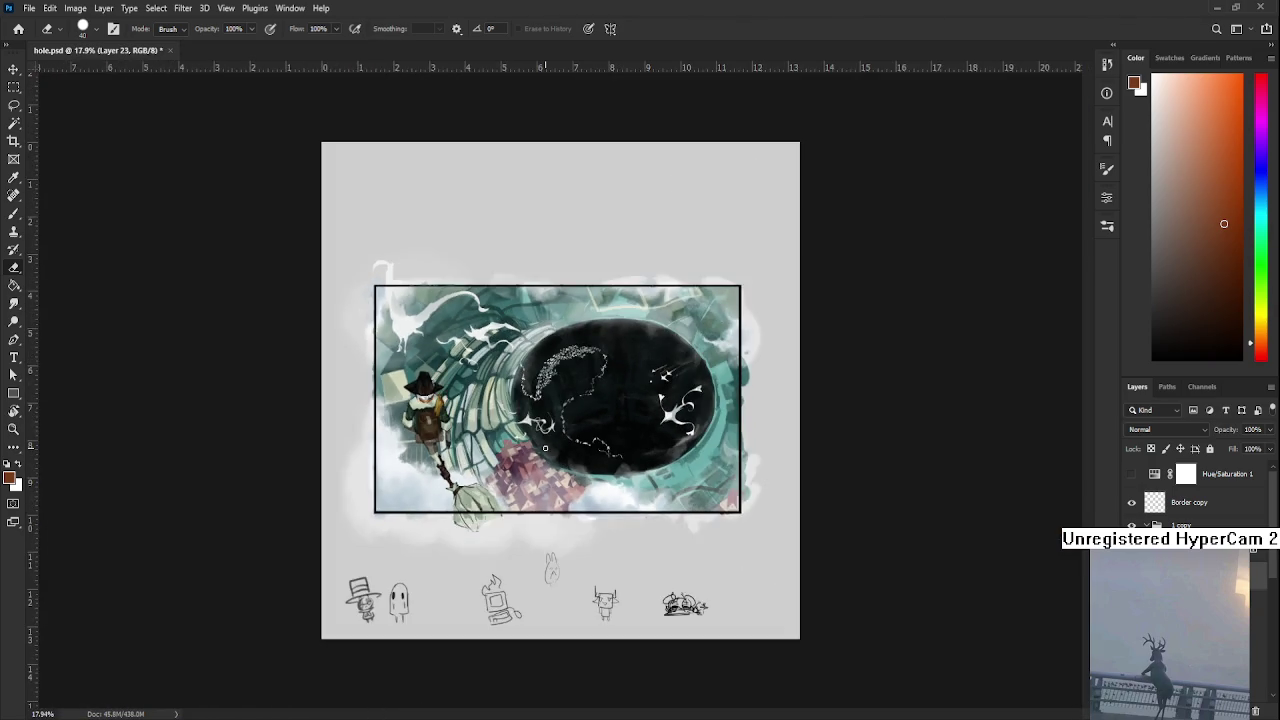
pyautogui.scroll(2, 545, 449)
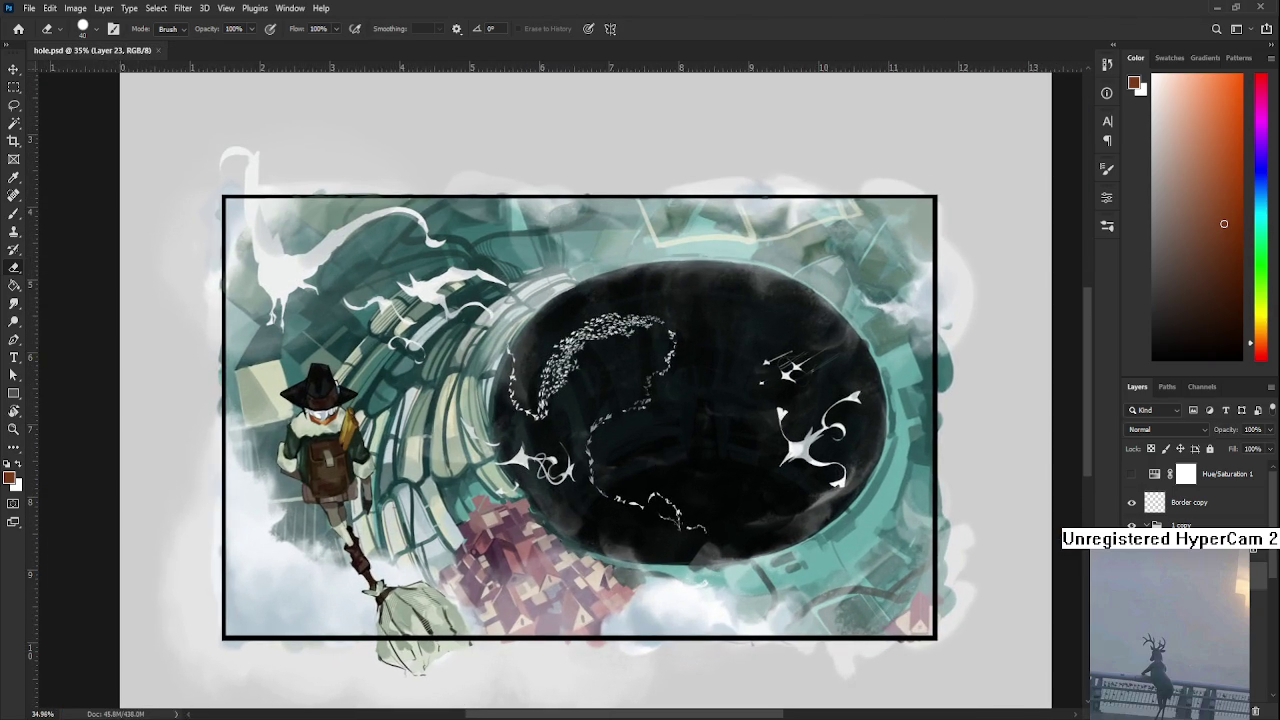
# - Duplicate the 1 copy group, toggle its visibility to compare, and add a new empty layer
pyautogui.click(1160, 524)
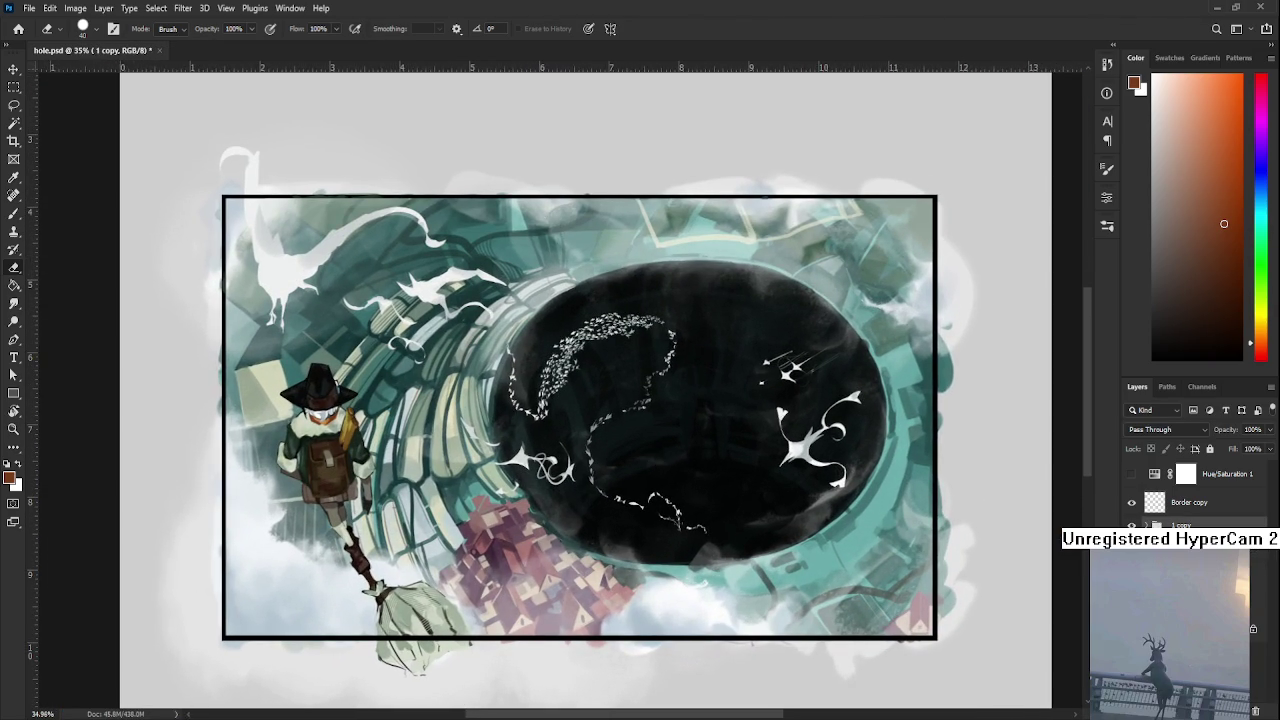
pyautogui.hotkey('ctrl', 'j')
pyautogui.click(1131, 525)
pyautogui.click(1131, 525)
pyautogui.hotkey('ctrl', 'shift', 'alt', 'n')
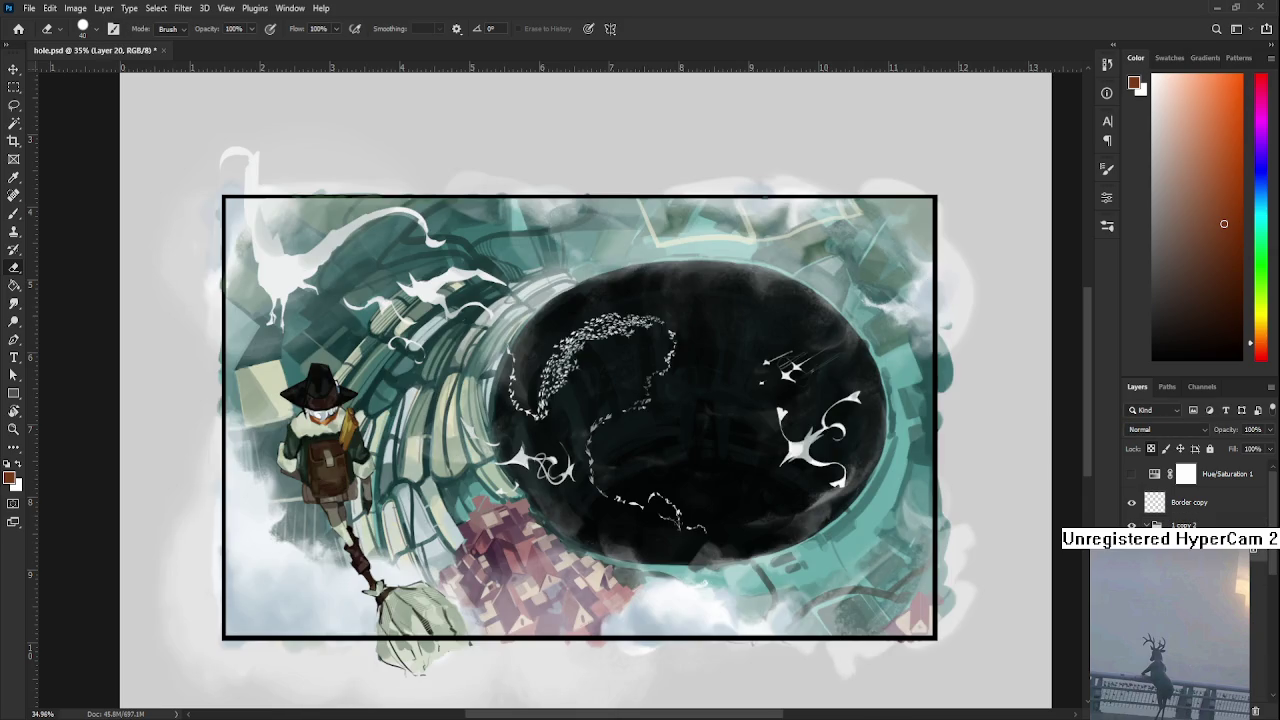
# - Hide the Border copy frame and Layer 6 grey background, select Layer 10, then reshow the frame
pyautogui.click(1131, 502)
pyautogui.moveTo(1270, 553); pyautogui.dragTo(1270, 690)
pyautogui.click(1131, 476)
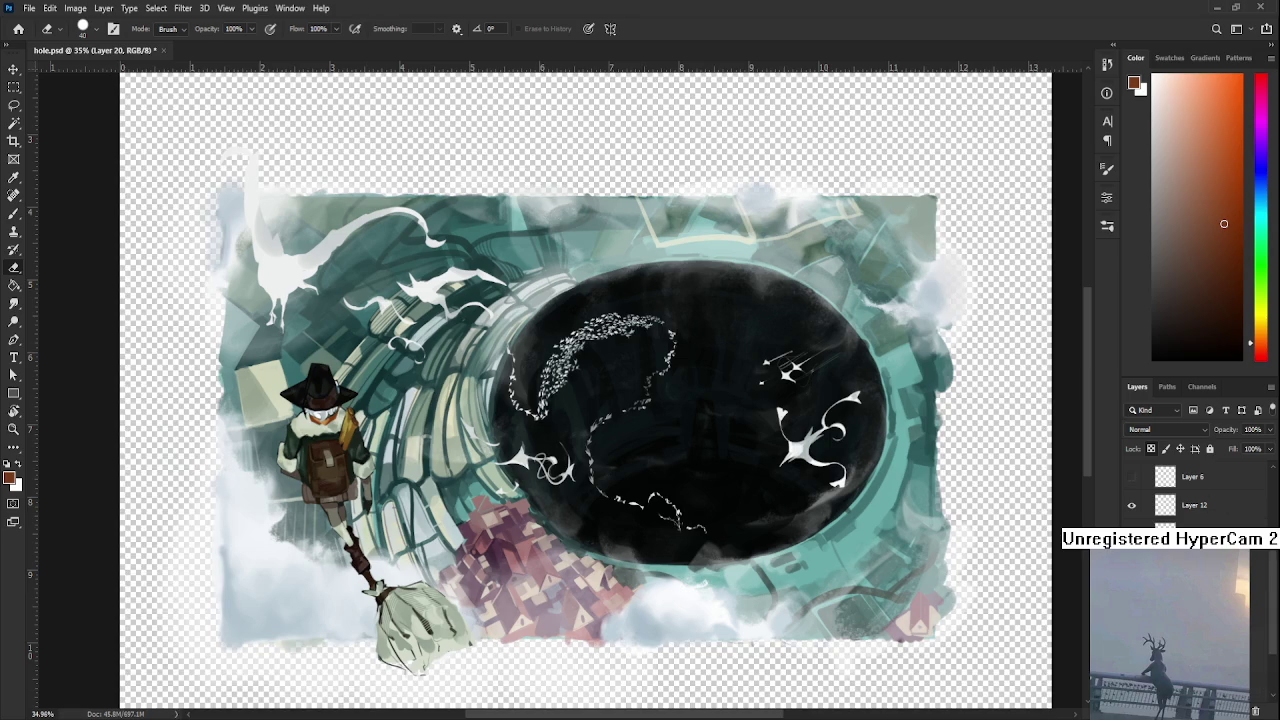
pyautogui.click(1190, 524)
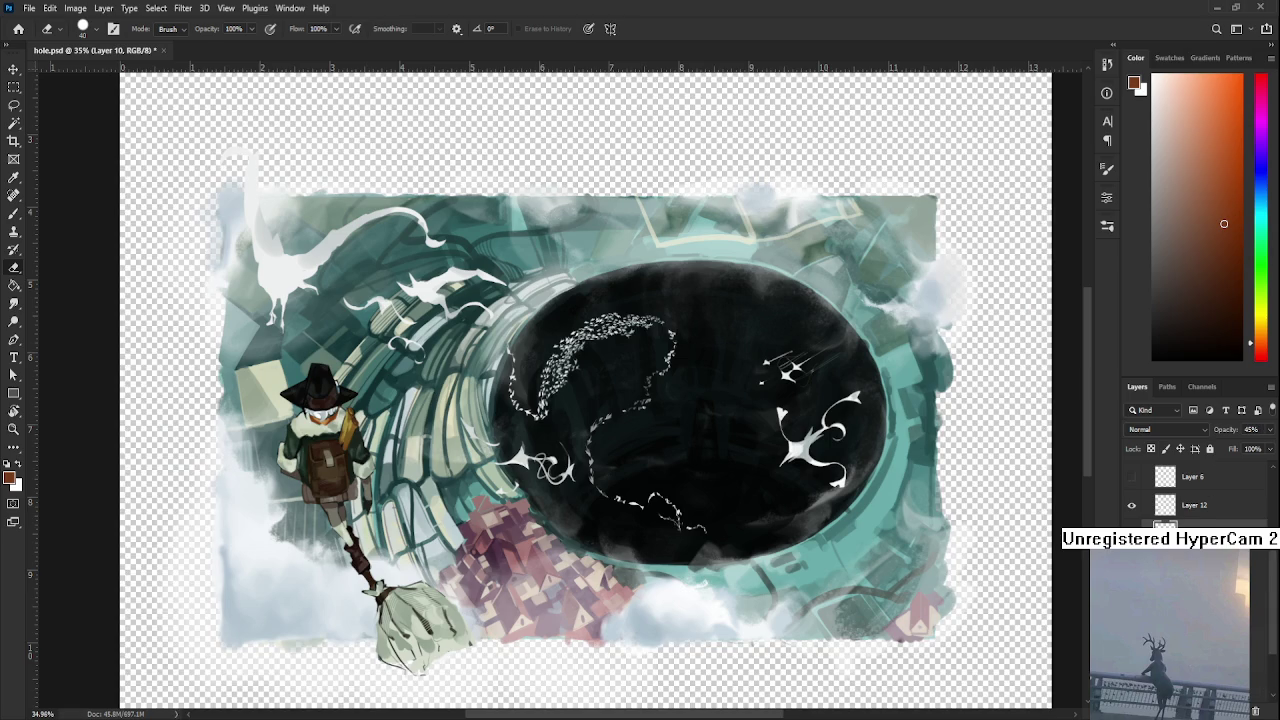
pyautogui.scroll(1, 1190, 490)
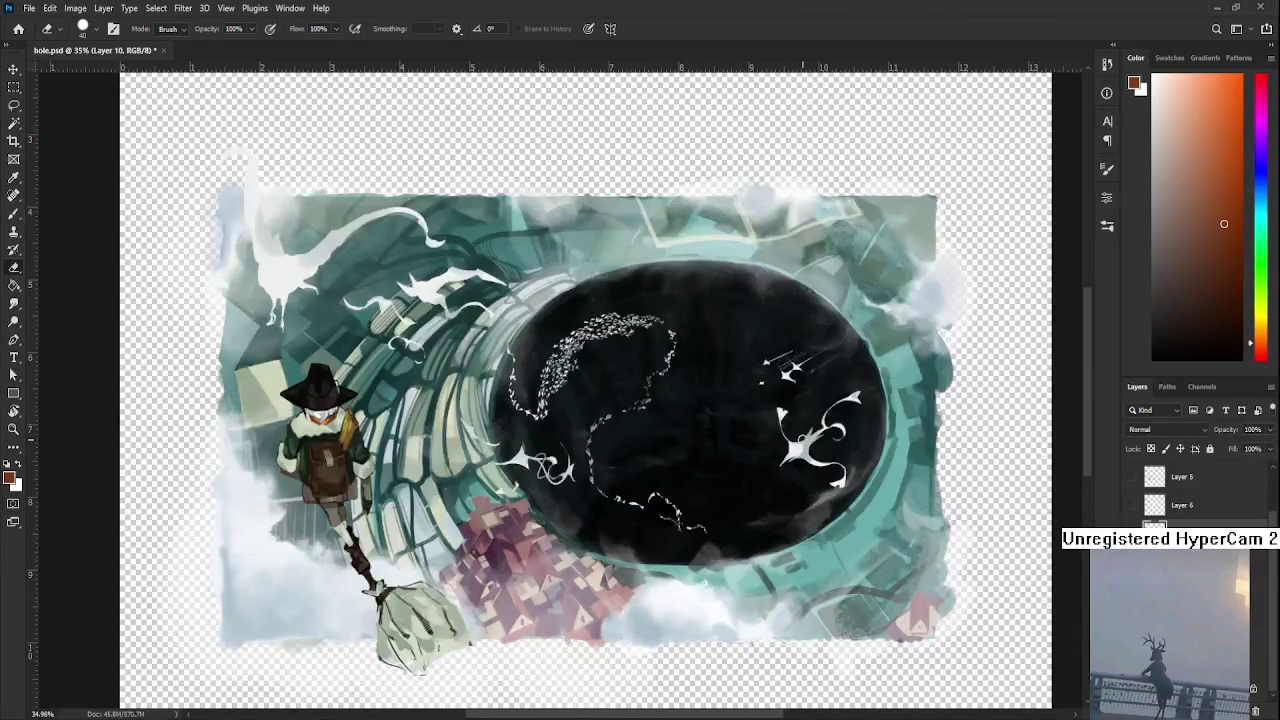
pyautogui.scroll(-1, 809, 439)
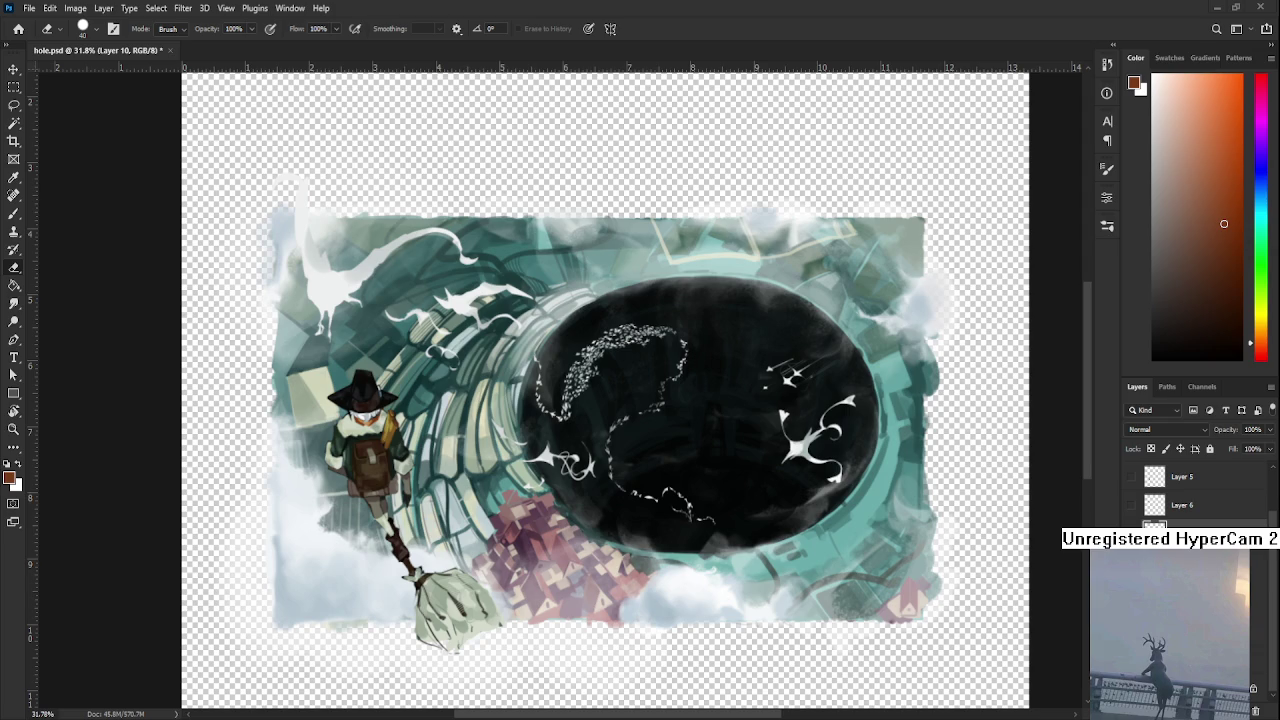
pyautogui.scroll(1, 642, 398)
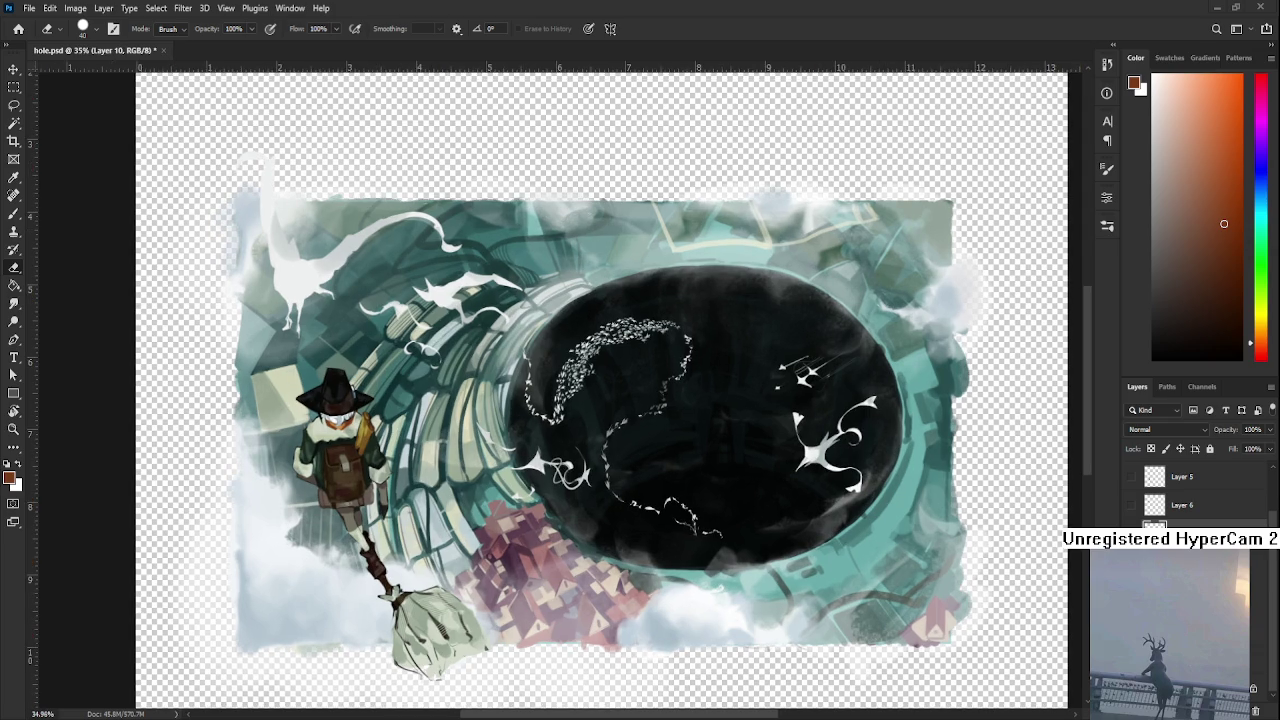
pyautogui.scroll(2, 1190, 490)
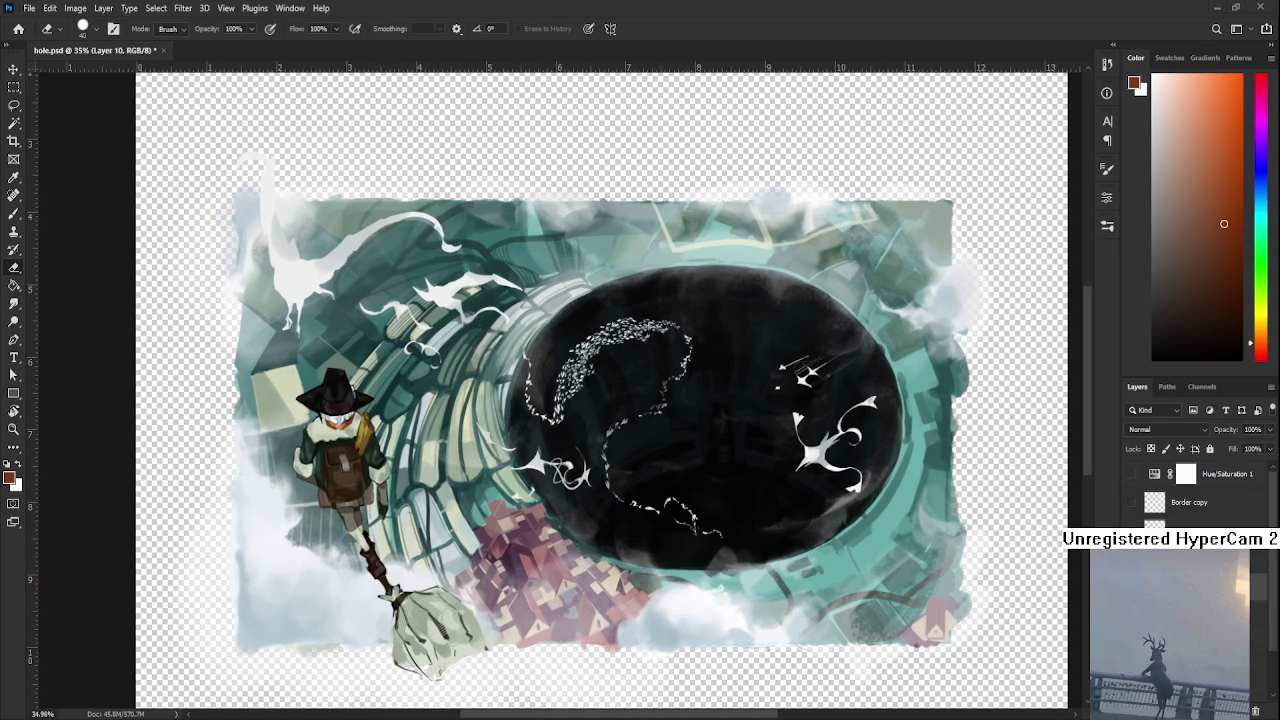
pyautogui.click(1131, 502)
# - Zoom out to view the framed painting and start a Hue/Saturation adjustment
pyautogui.scroll(-2, 1190, 490)
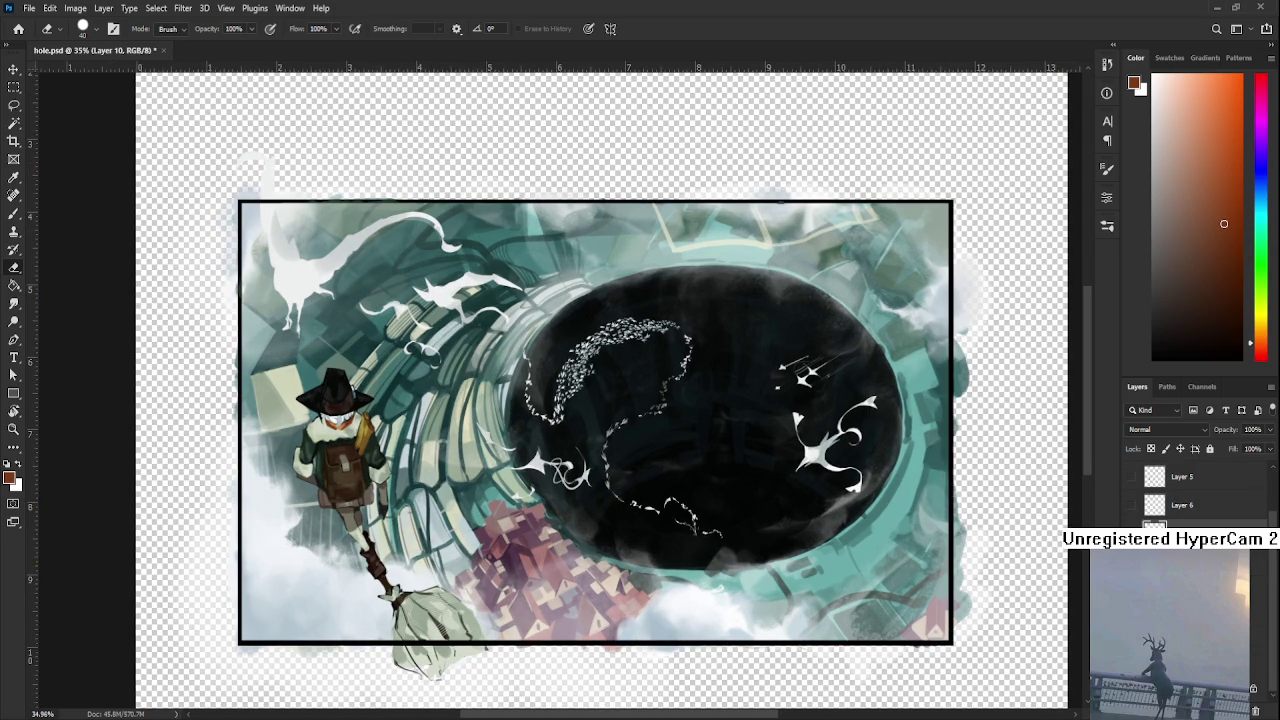
pyautogui.scroll(-2, 924, 462)
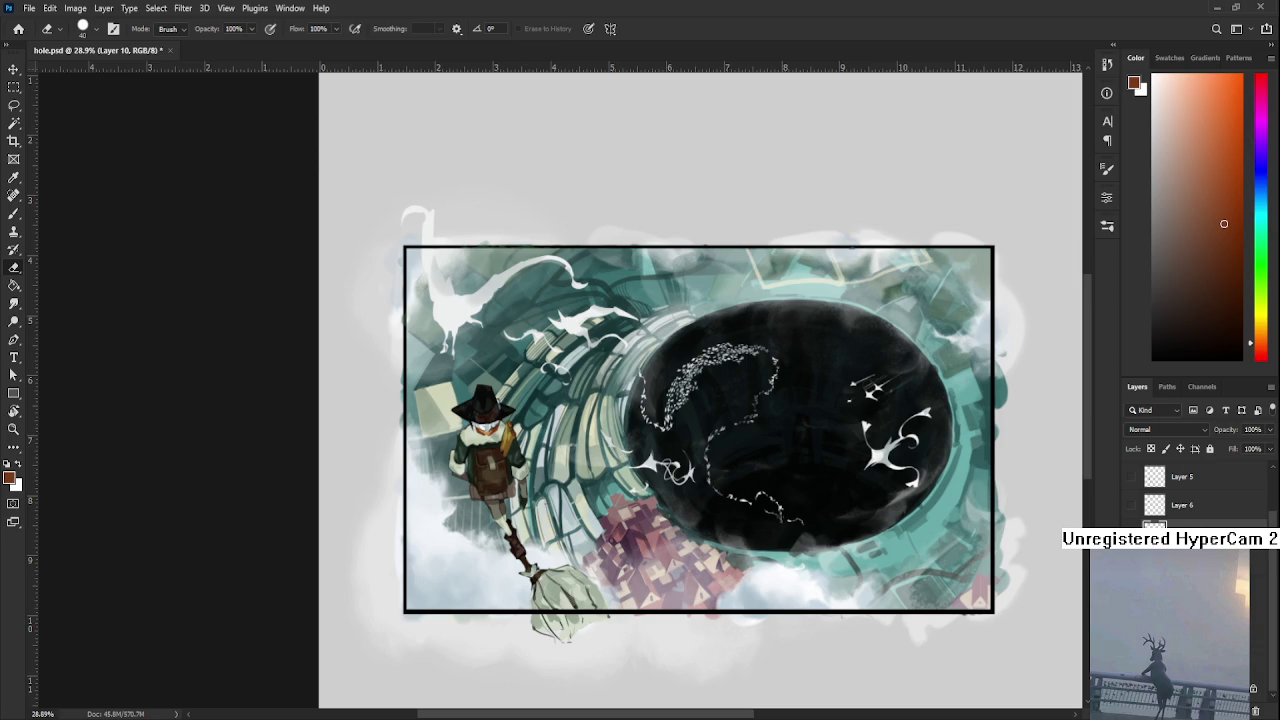
pyautogui.hotkey('ctrl', 'u')
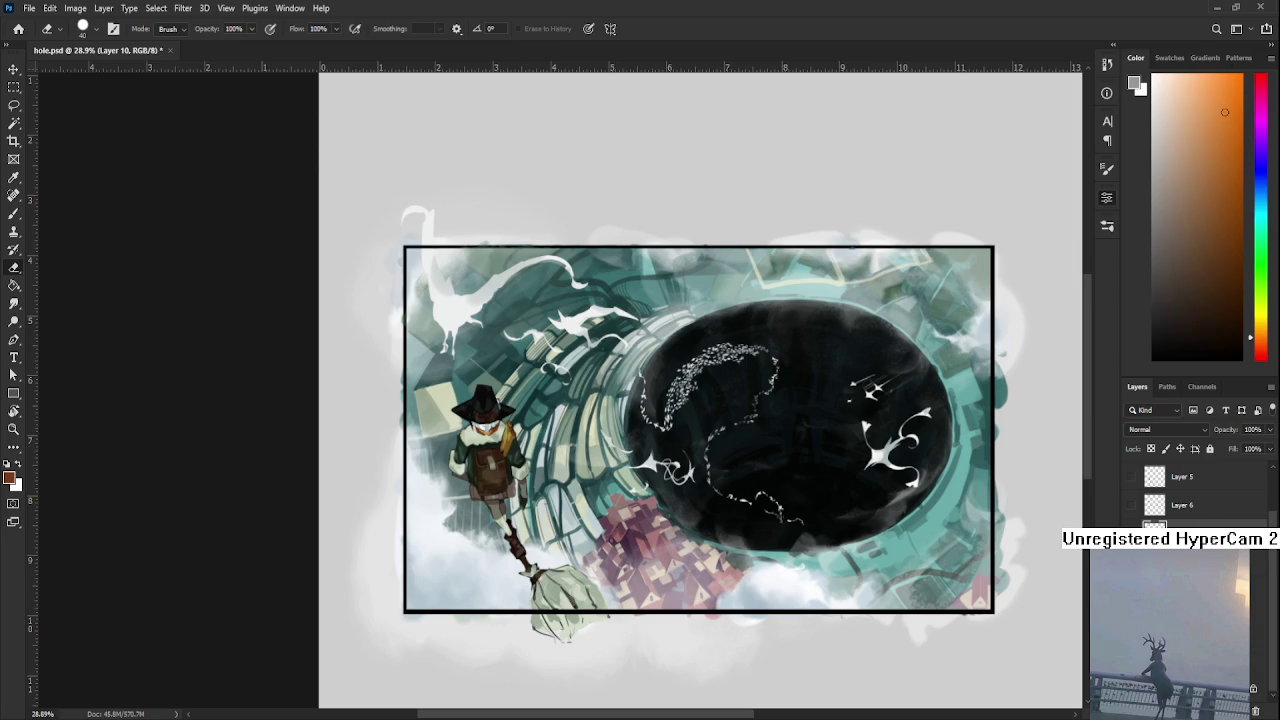
# - Paint the Hue/Saturation mask along the painting's top-right edge to grey out the teal there
pyautogui.moveTo(1007, 322); pyautogui.dragTo(981, 325)
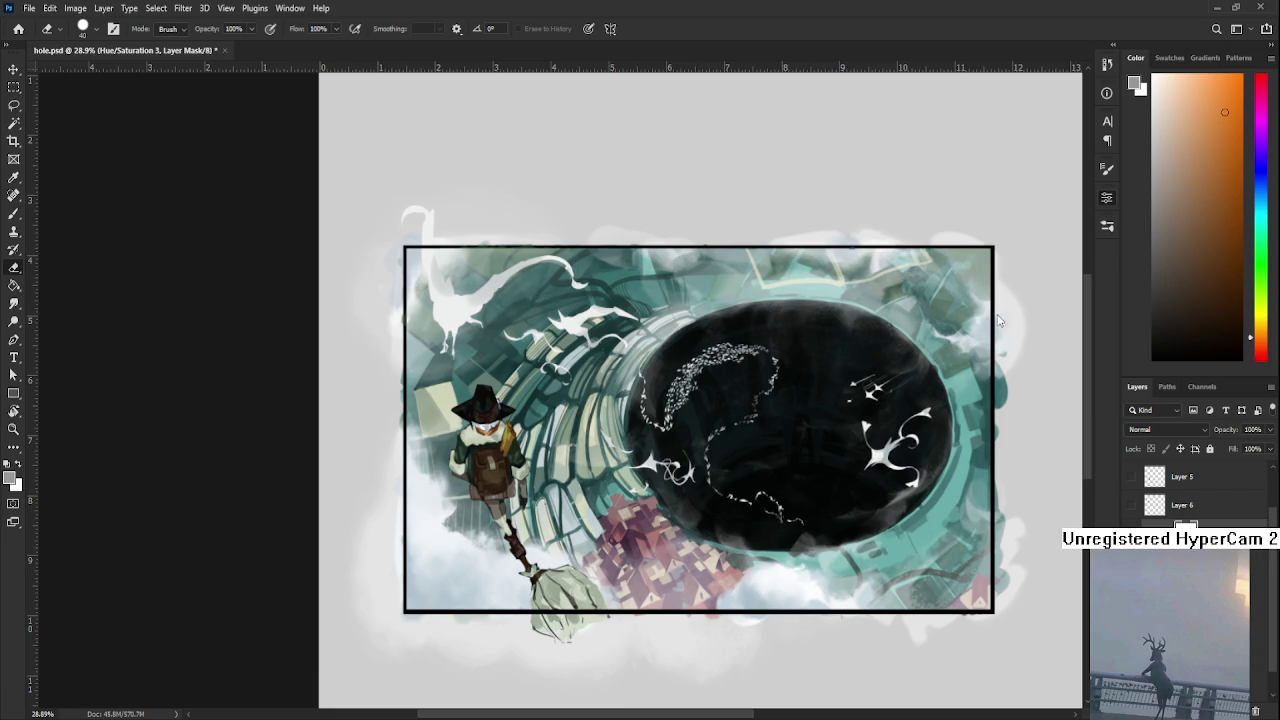
pyautogui.moveTo(1011, 323); pyautogui.dragTo(857, 404)
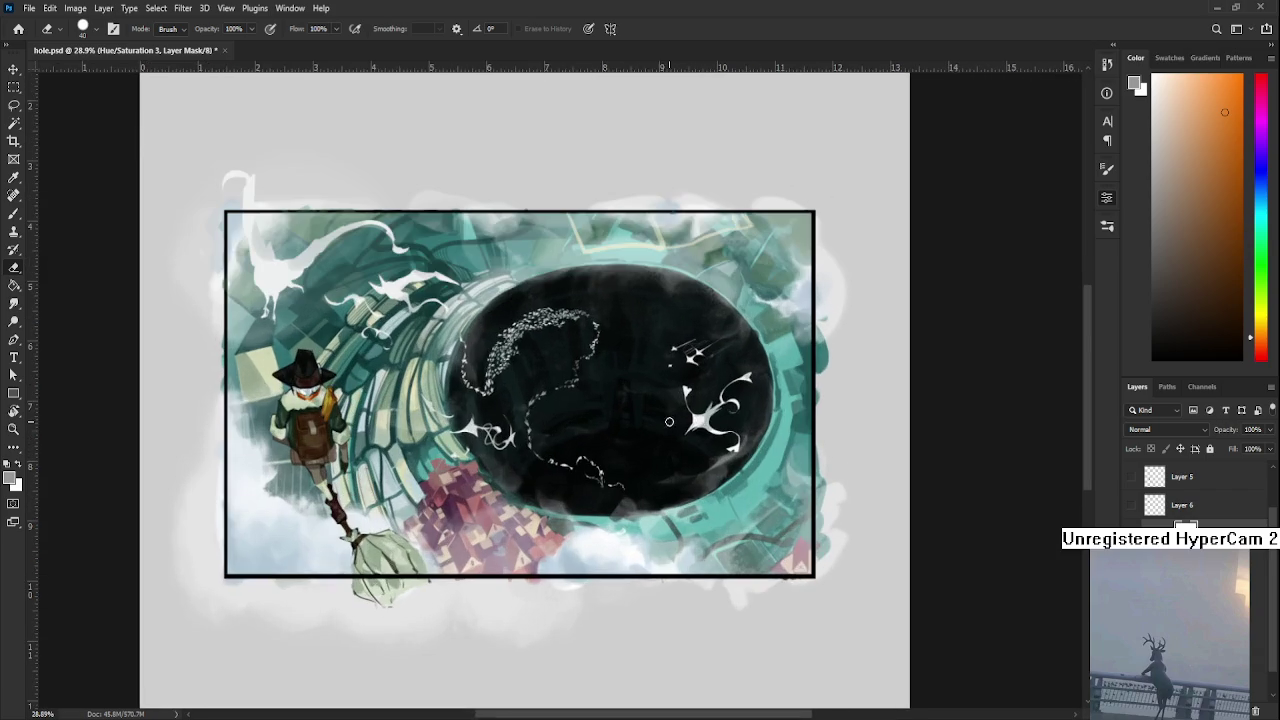
pyautogui.scroll(2, 857, 404)
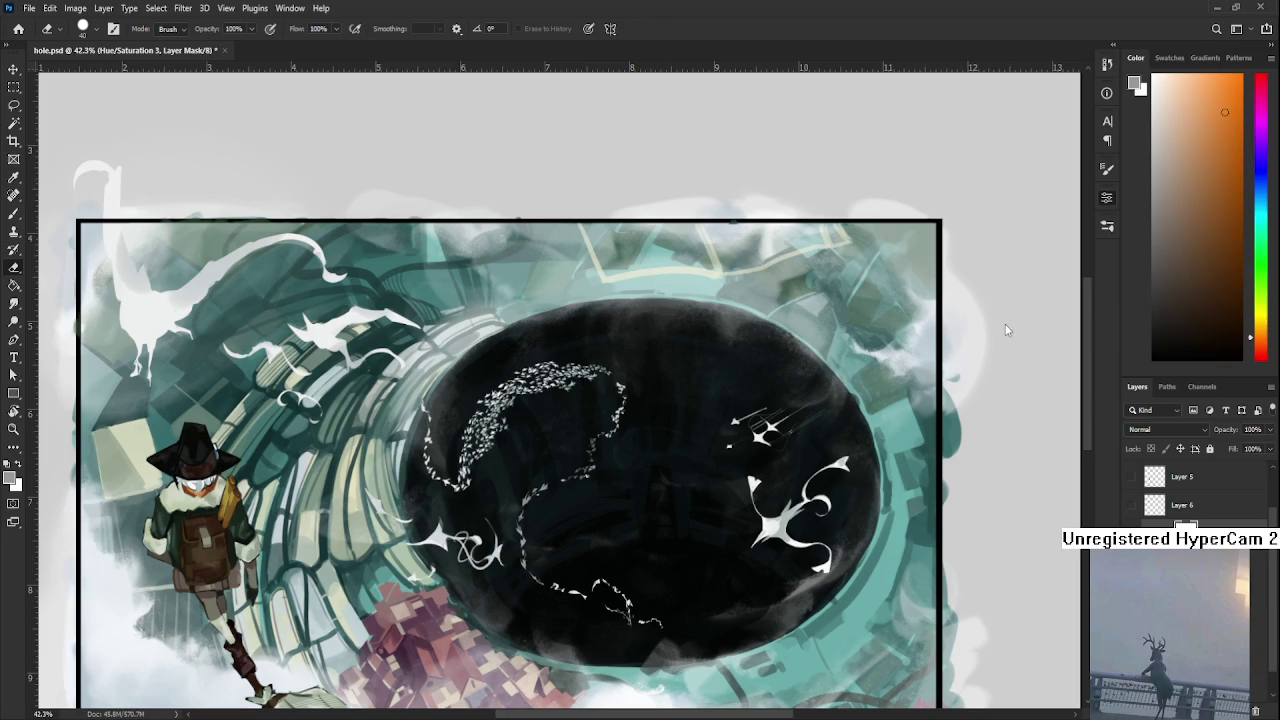
pyautogui.scroll(-2, 917, 455)
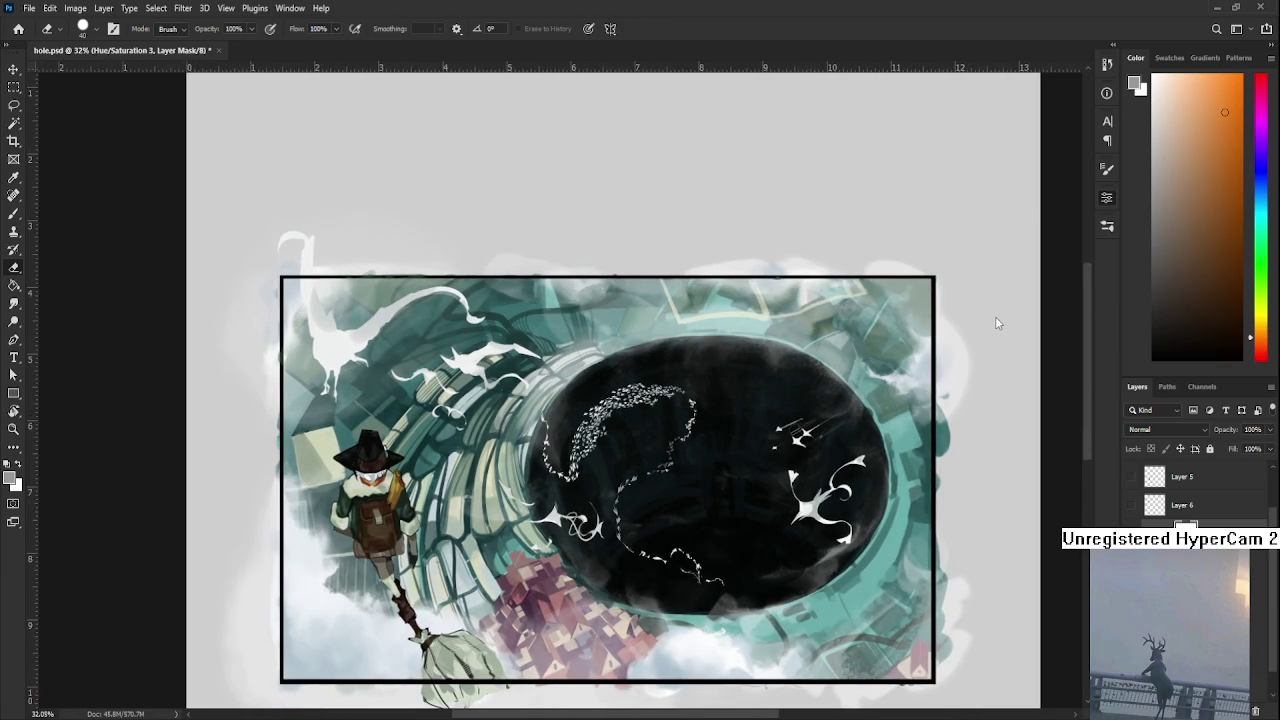
pyautogui.press('Left')
pyautogui.press('Left')
pyautogui.scroll(-15, 1160, 432)
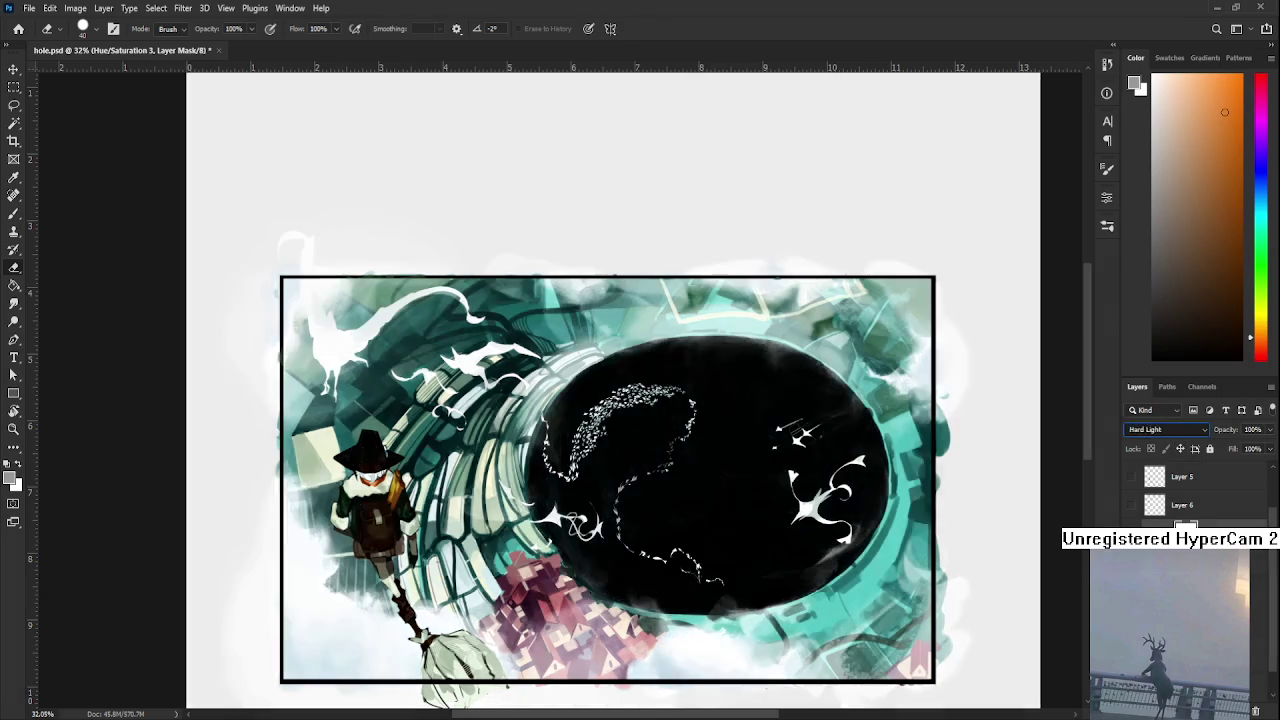
pyautogui.scroll(-1, 1160, 429)
pyautogui.scroll(-2, 1160, 429)
pyautogui.scroll(-1, 1160, 429)
pyautogui.scroll(-1, 1160, 429)
pyautogui.scroll(4, 1160, 429)
pyautogui.scroll(4, 1160, 429)
pyautogui.scroll(4, 1160, 429)
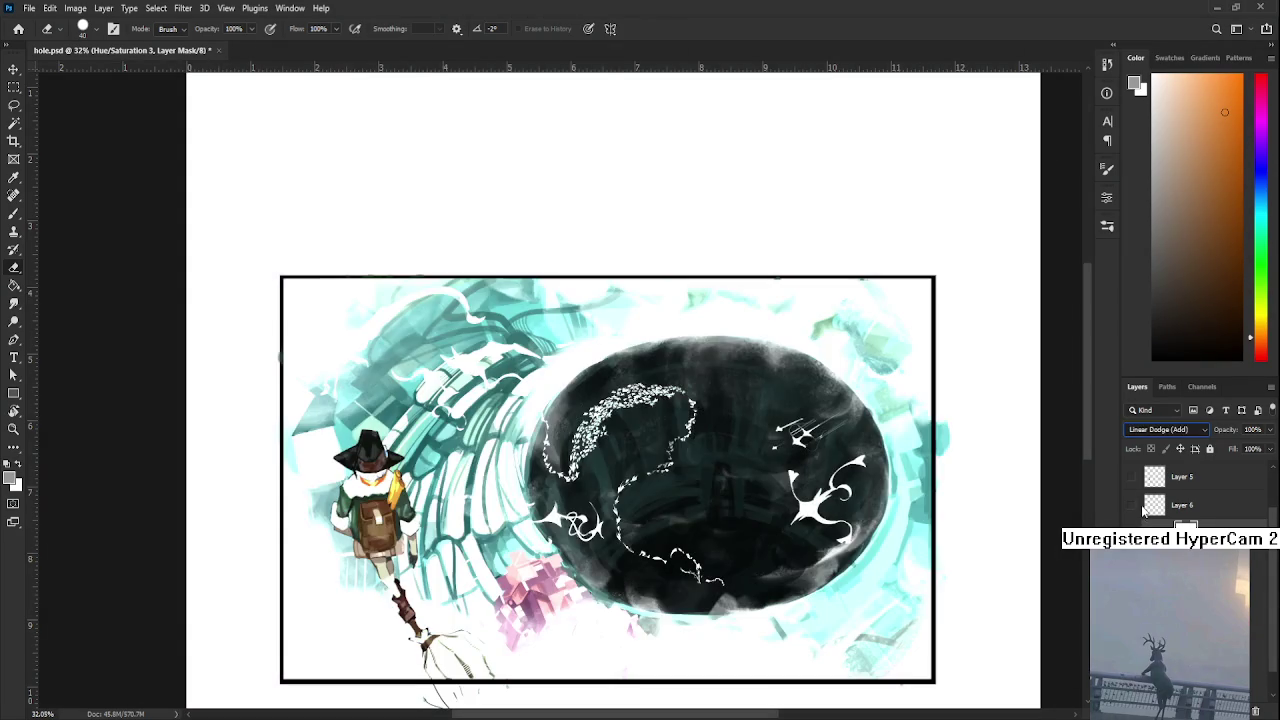
pyautogui.hotkey('shift', 'alt', 'n')
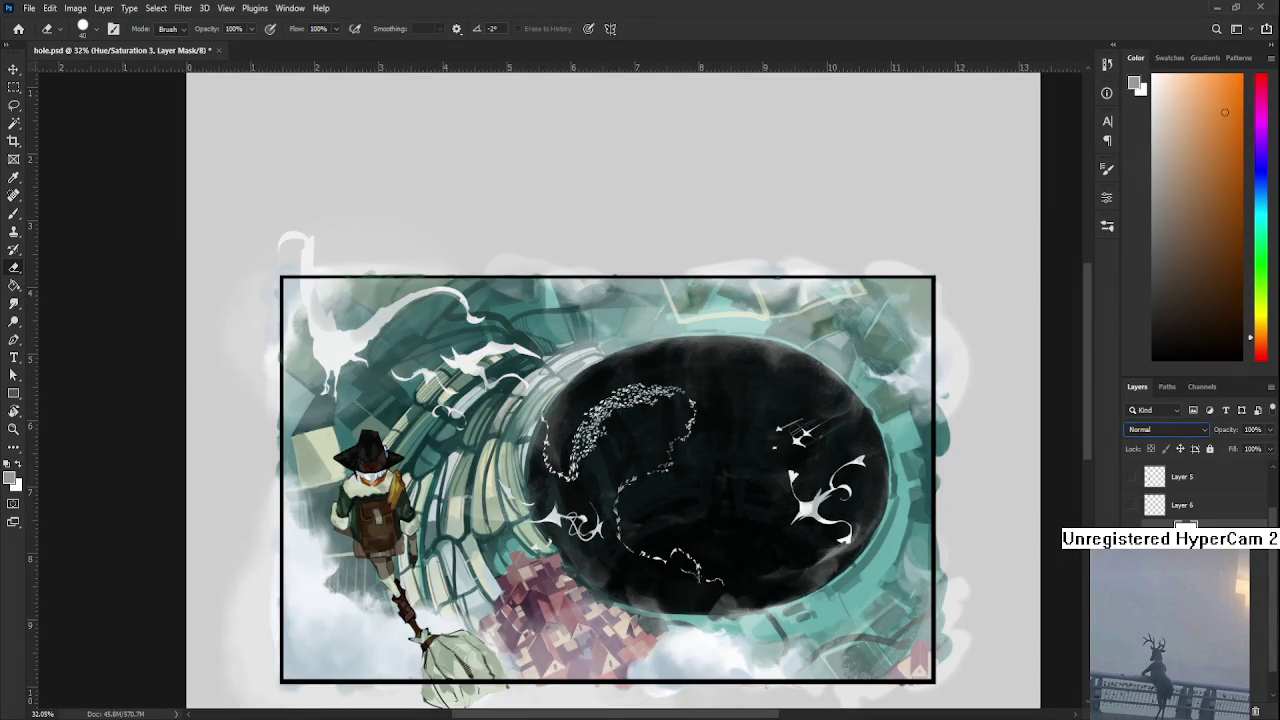
pyautogui.press('Return')
pyautogui.hotkey('alt', '[')
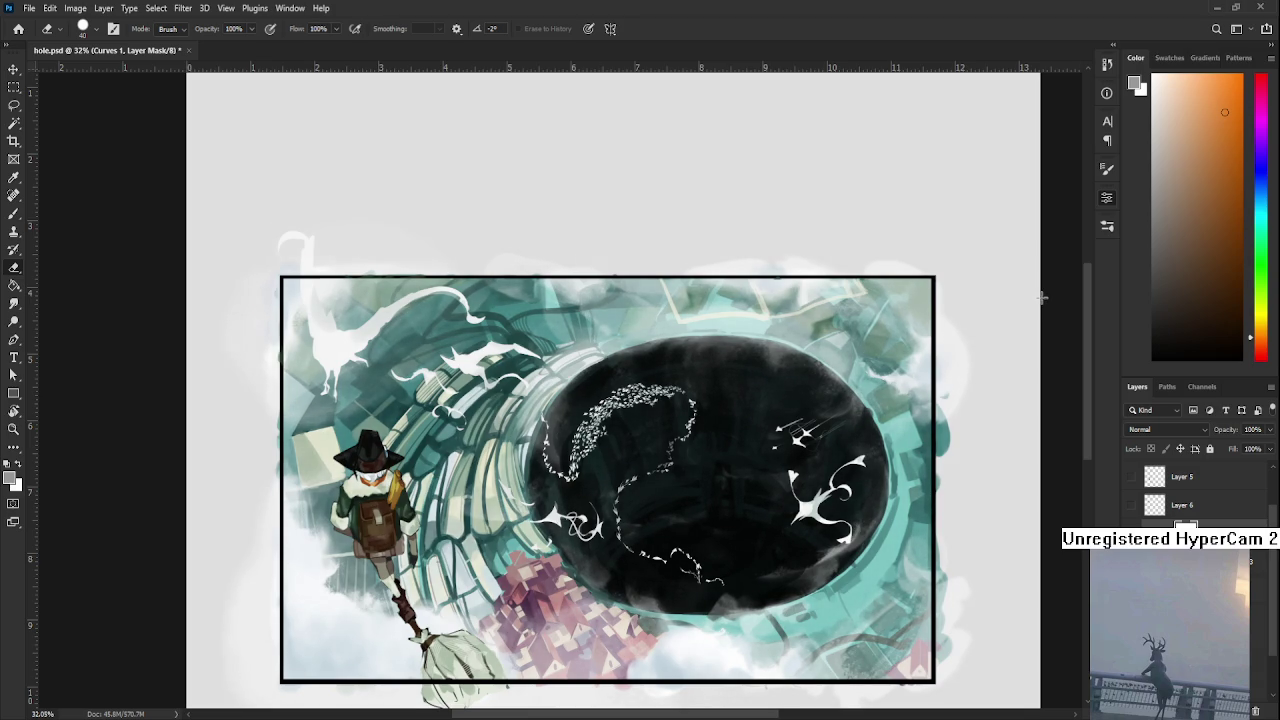
pyautogui.scroll(-2, 1041, 299)
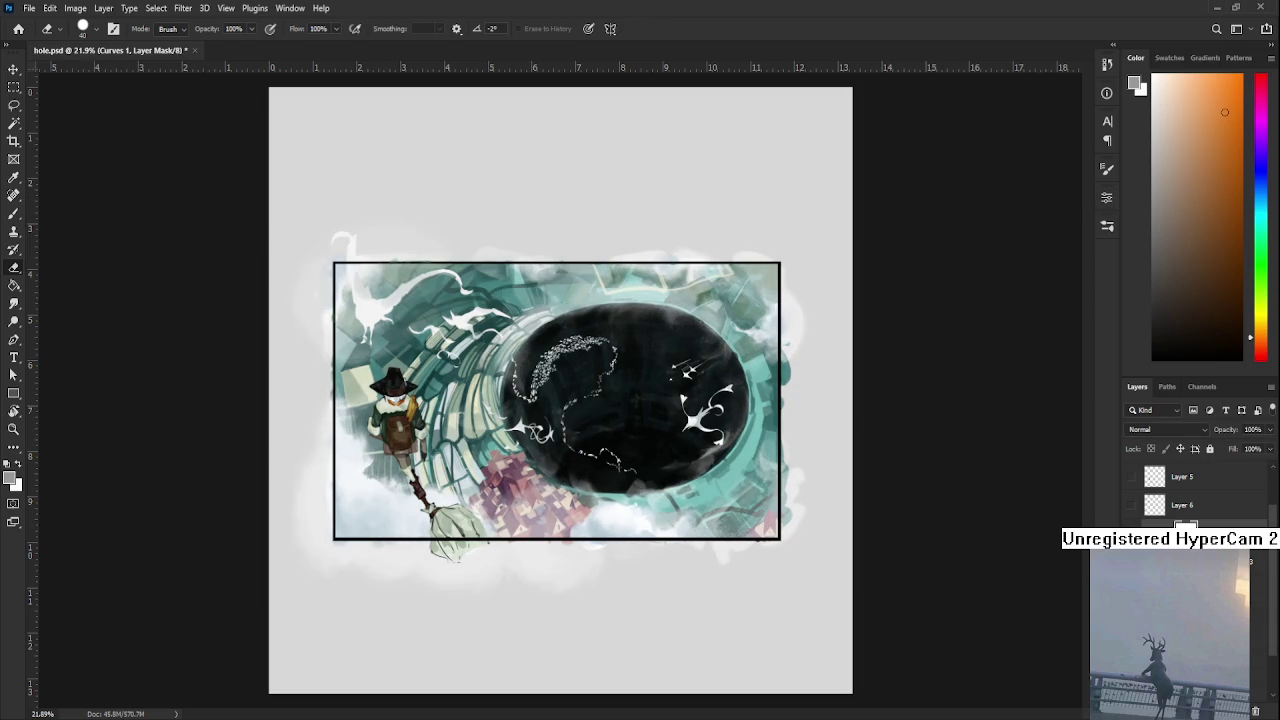
# - Lower the Curves 1 layer opacity to 57%
pyautogui.moveTo(1270, 430)
pyautogui.mouseDown()
pyautogui.moveTo(1244, 451)
pyautogui.moveTo(1240, 490)
pyautogui.mouseUp()
pyautogui.scroll(5, 563, 395)
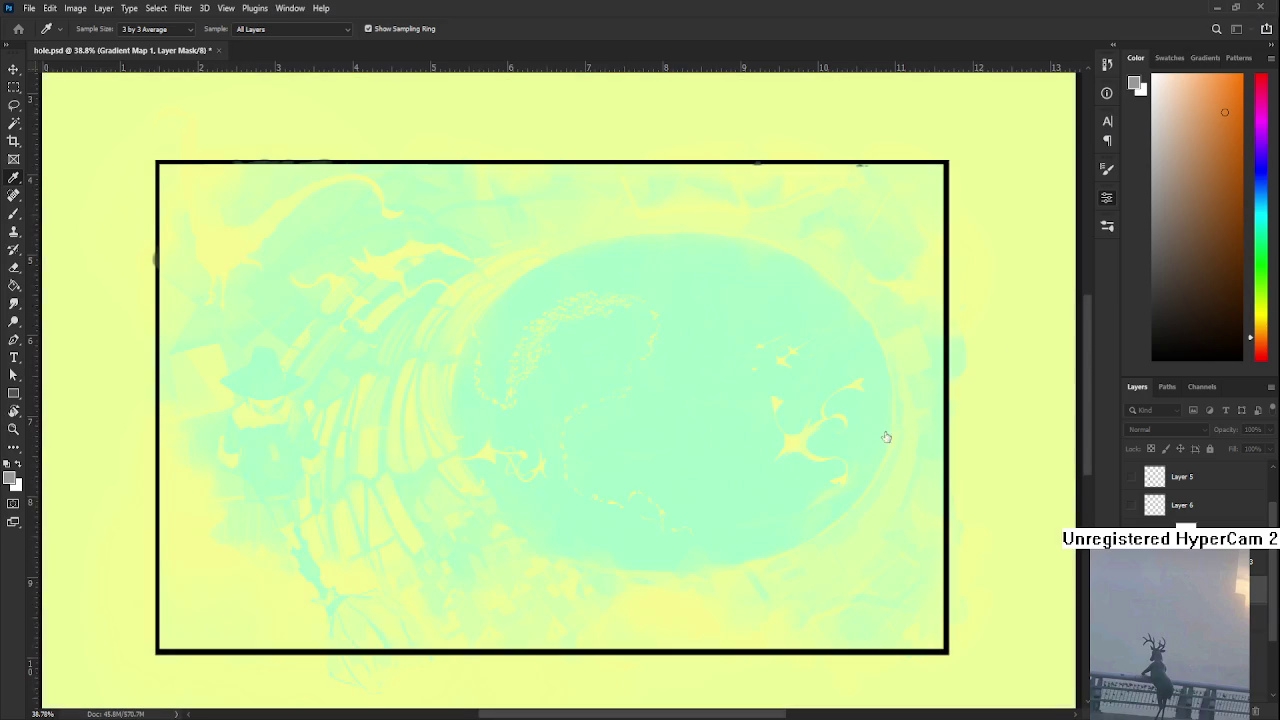
# - Step down to the Gradient Map 1 layer and invert it twice to compare sepia-teal against the pale wash
pyautogui.press('e')
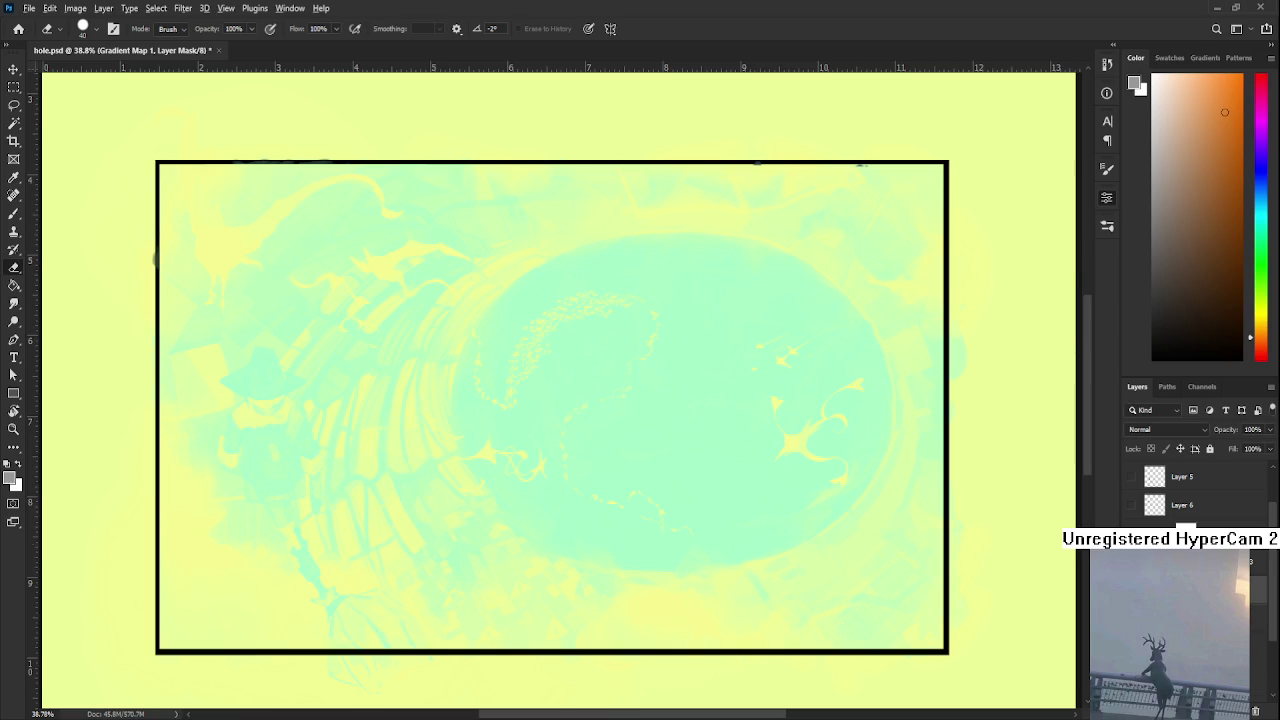
pyautogui.scroll(-1, 155, 258)
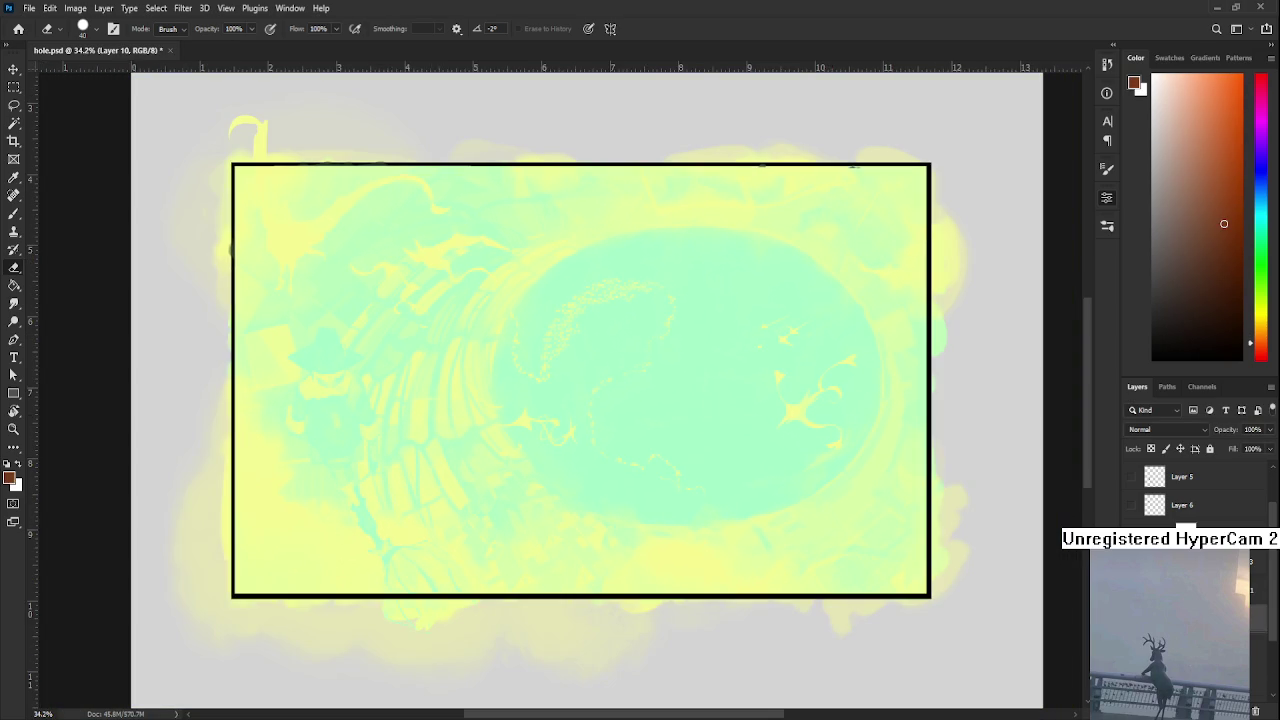
pyautogui.press('i')
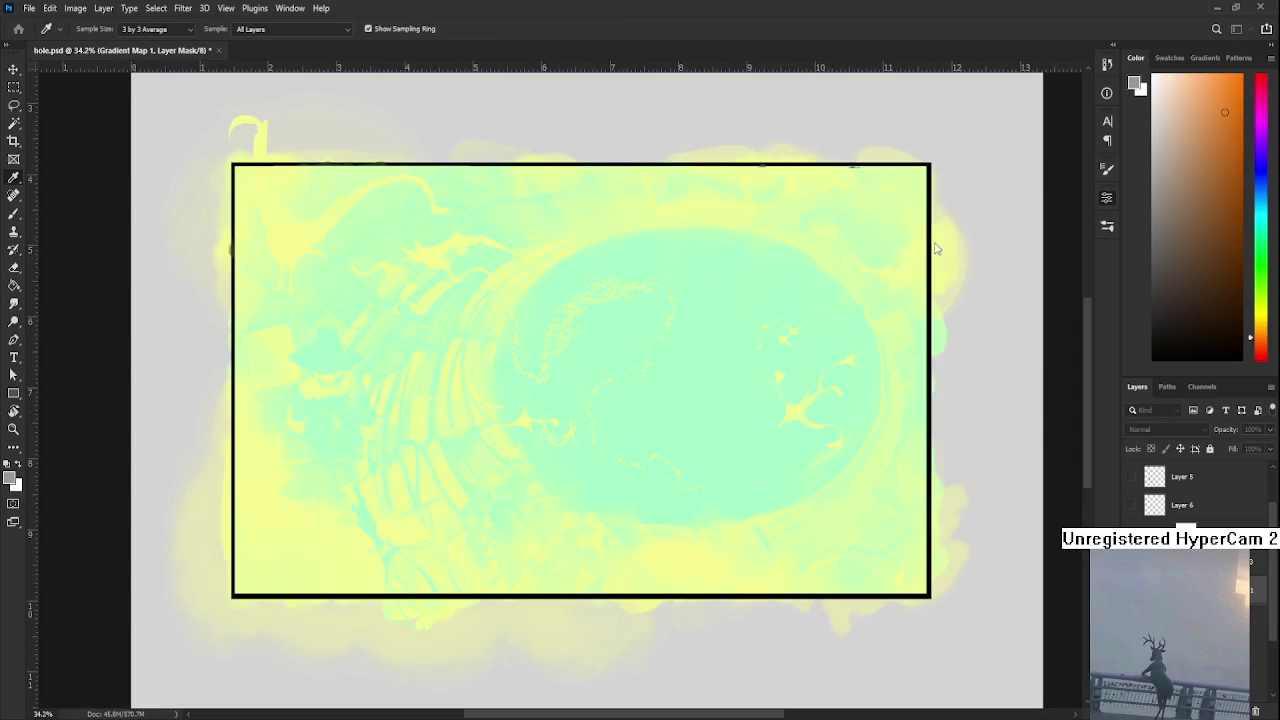
pyautogui.press('e')
pyautogui.hotkey('alt', '[')
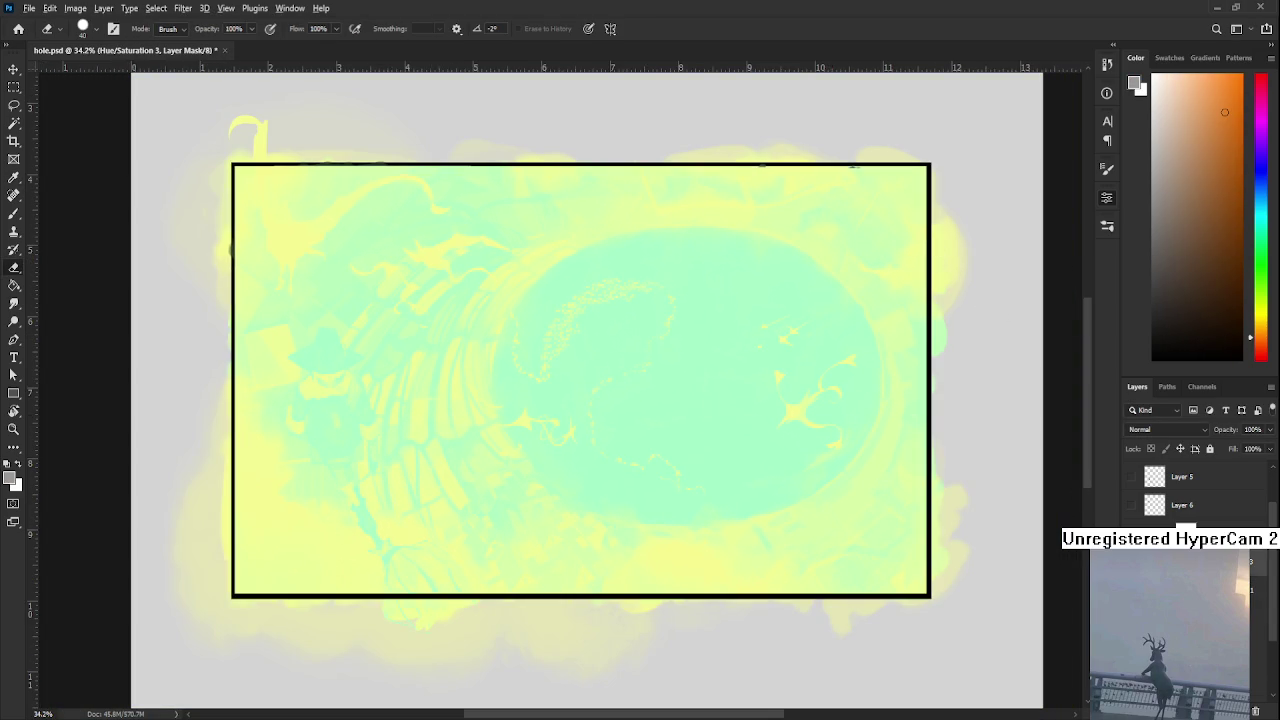
pyautogui.hotkey('alt', '[')
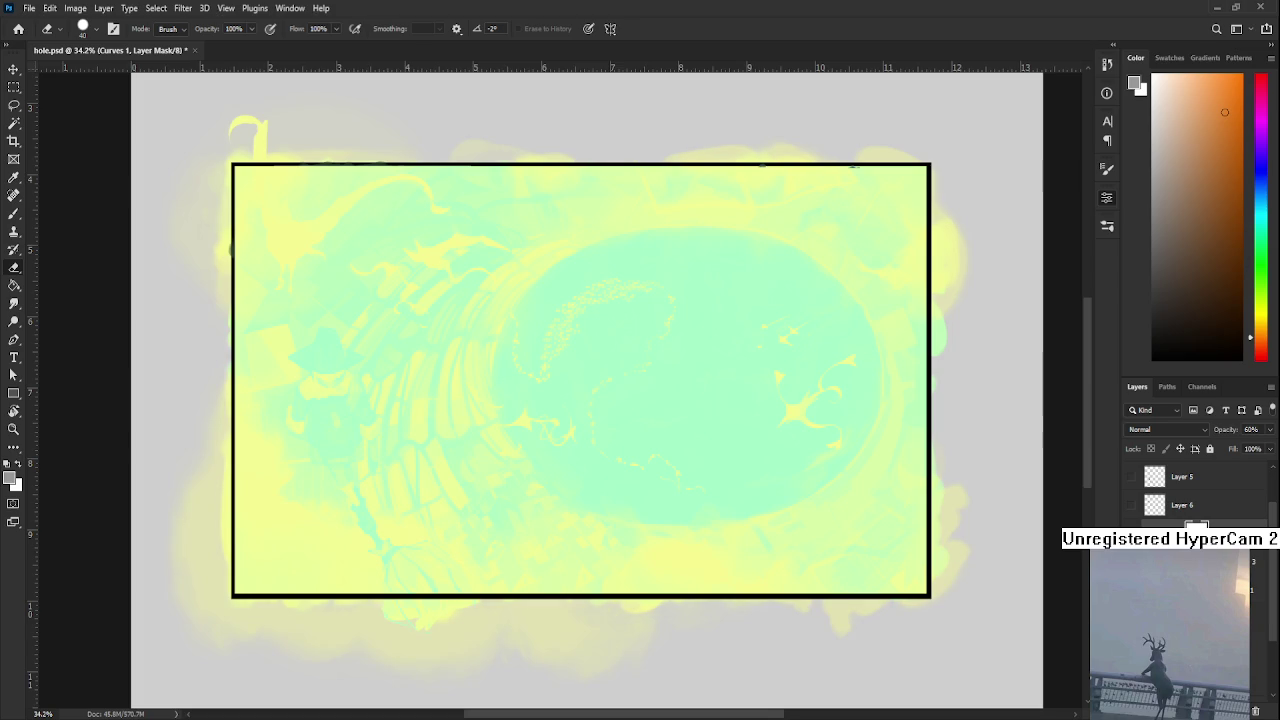
pyautogui.hotkey('alt', '[')
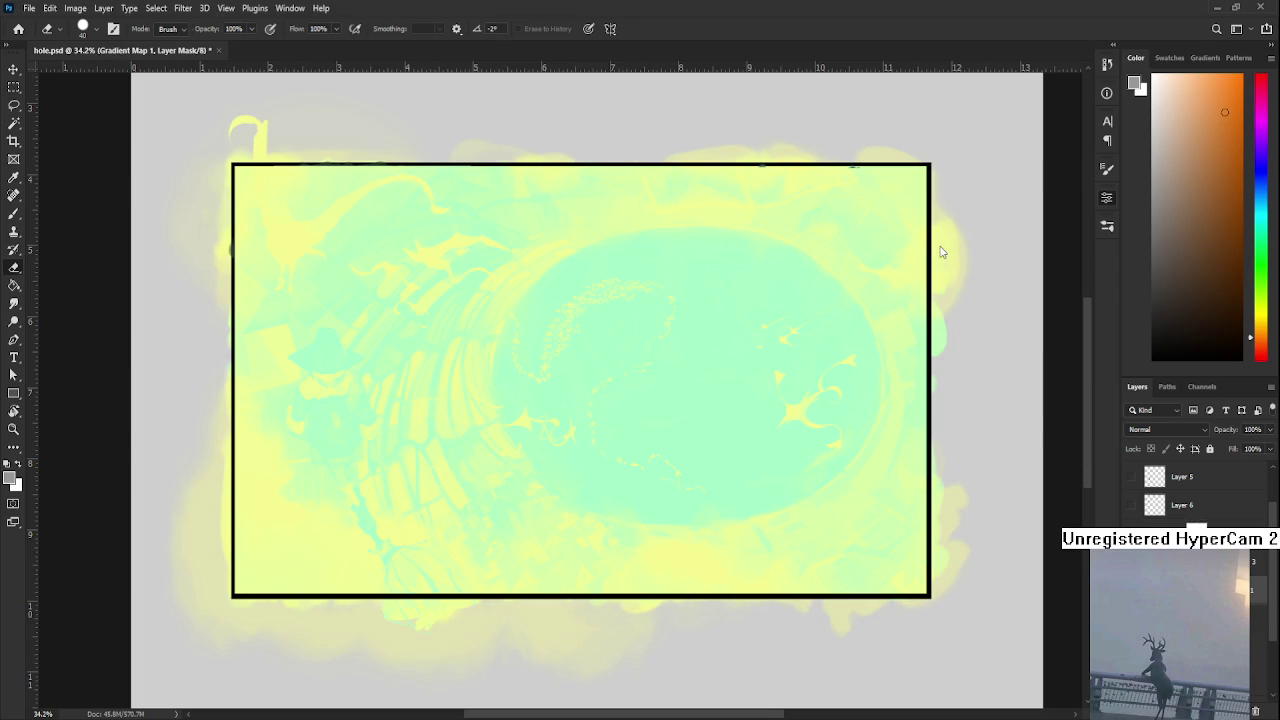
pyautogui.press('i')
pyautogui.hotkey('ctrl', 'i')
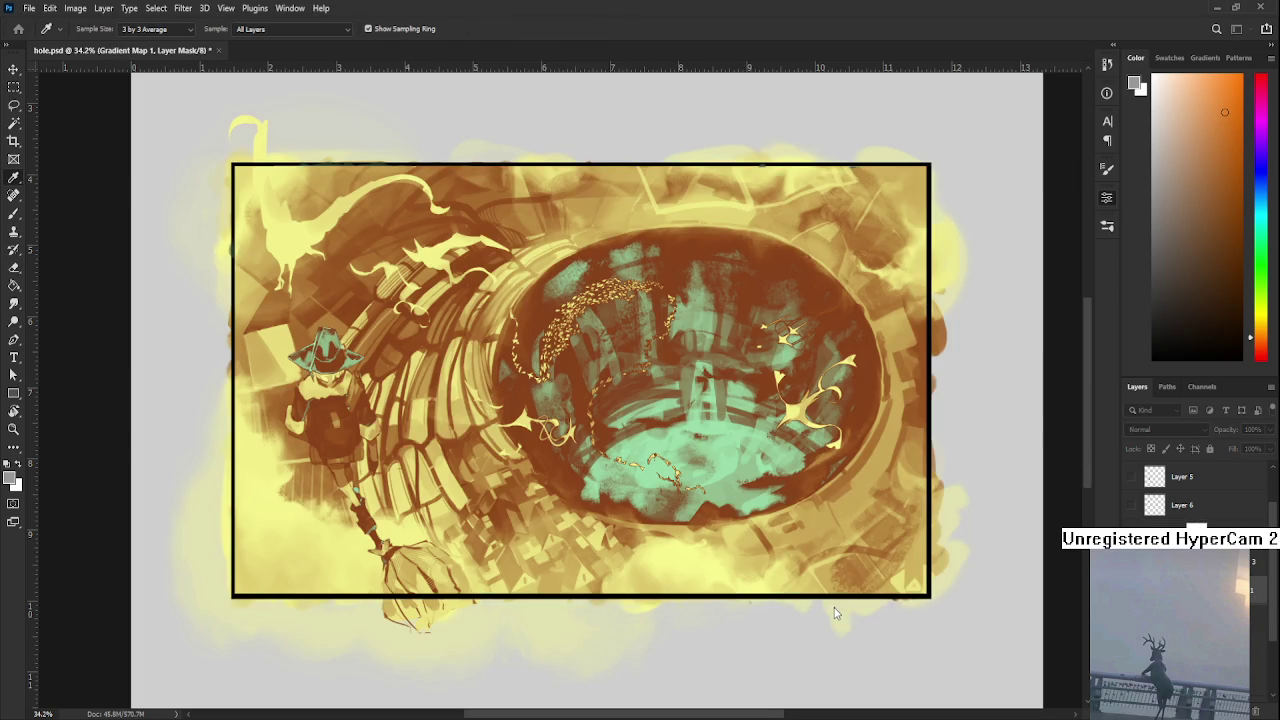
pyautogui.hotkey('ctrl', 'i')
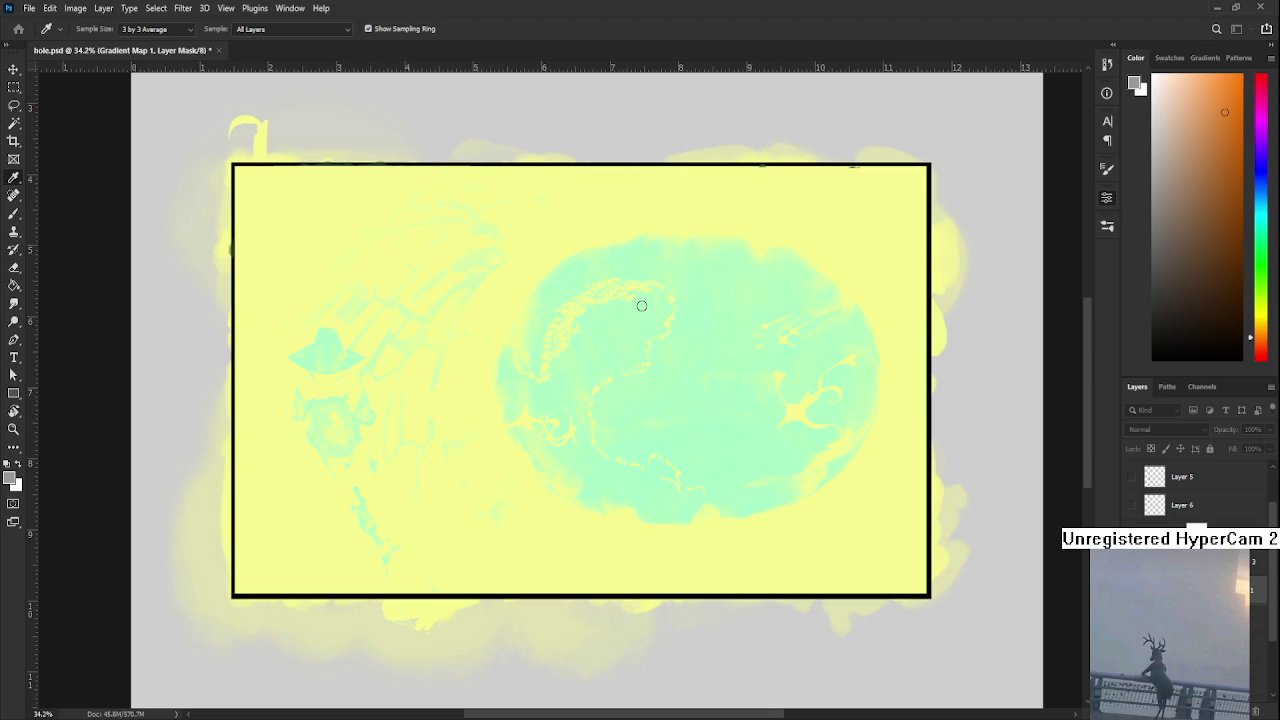
# - Step back and forth through history to compare washed-out and darker green versions of the grade
pyautogui.hotkey('ctrl', 'z')
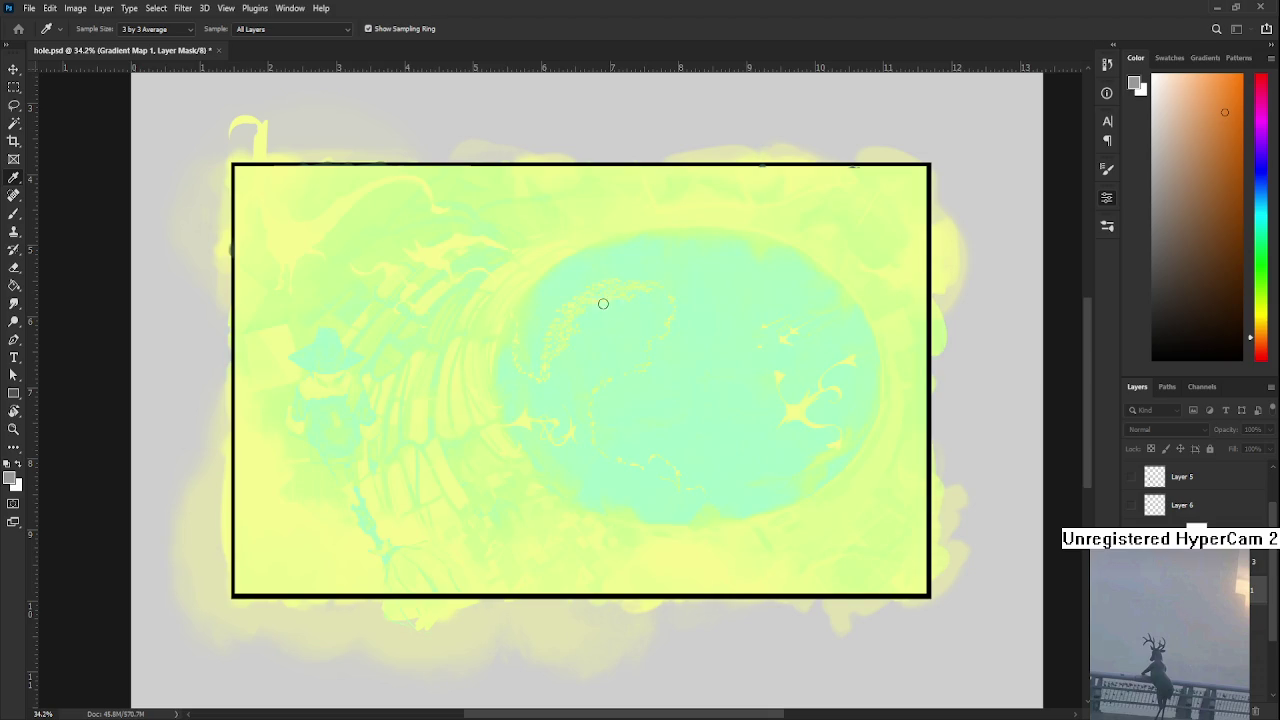
pyautogui.hotkey('ctrl', 'z')
pyautogui.hotkey('ctrl', 'z')
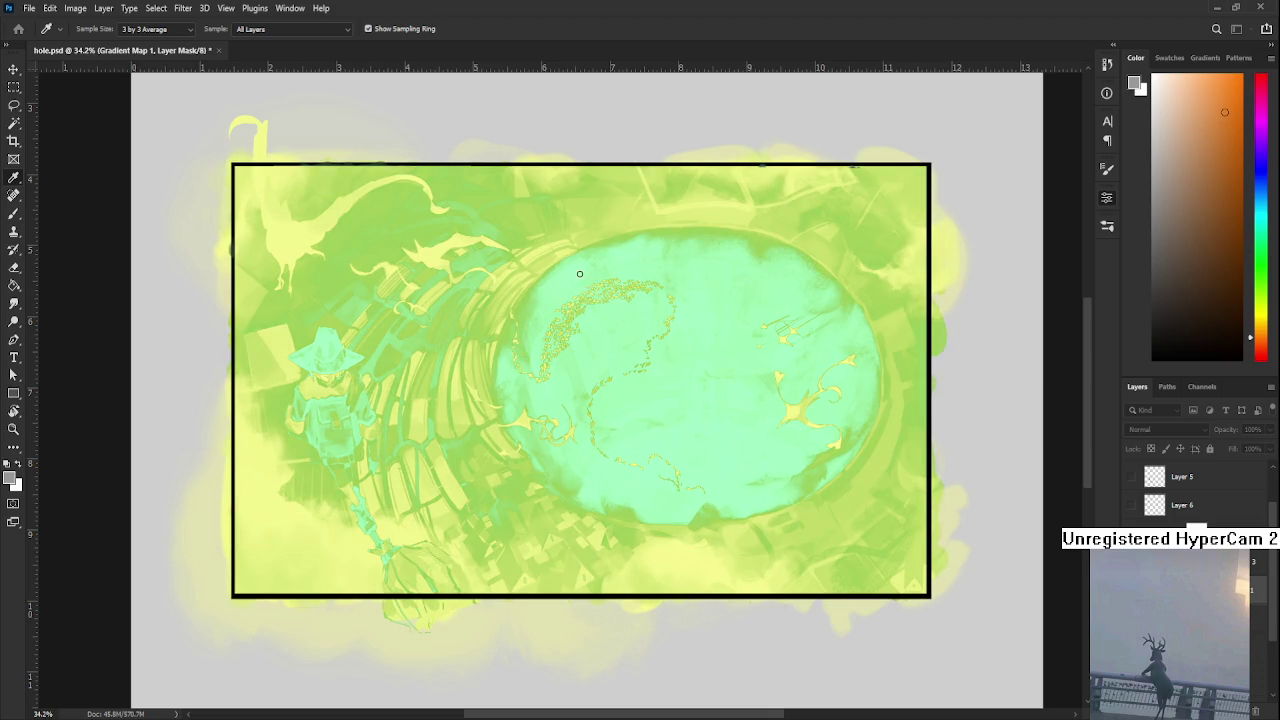
pyautogui.hotkey('ctrl', 'z')
pyautogui.hotkey('ctrl', 'z')
pyautogui.hotkey('ctrl', 'z')
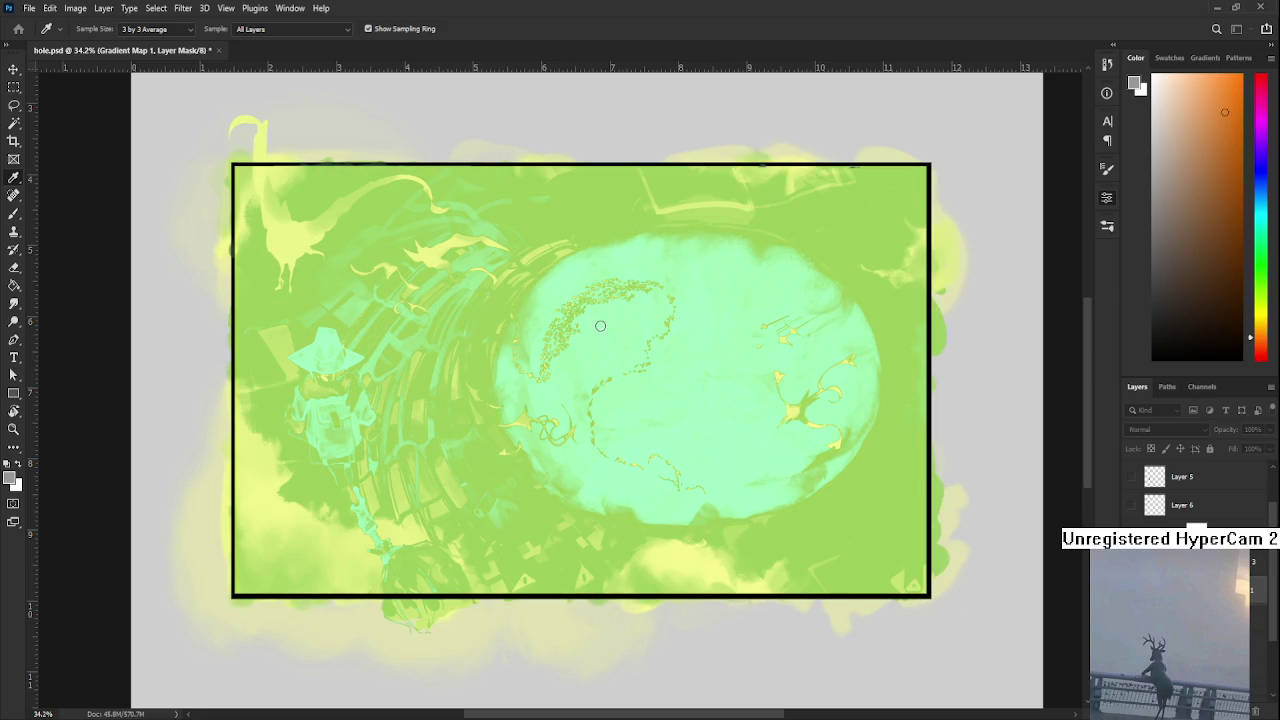
pyautogui.hotkey('ctrl', 'z')
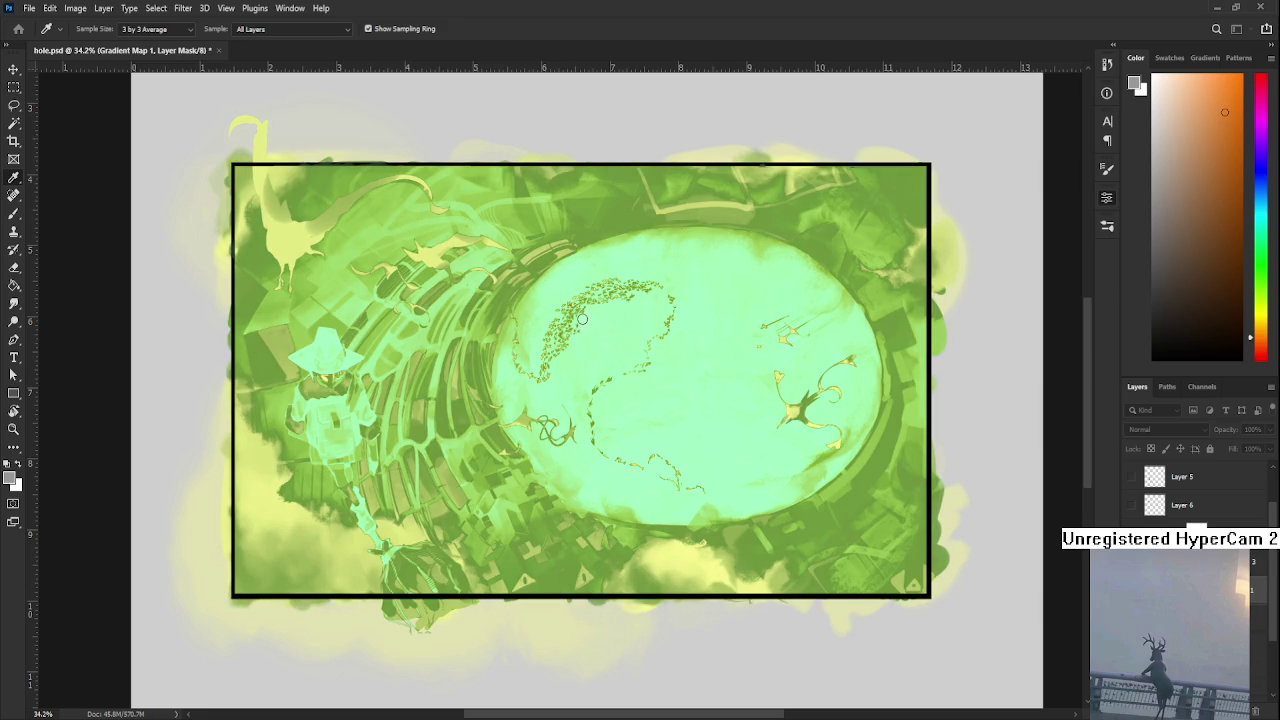
pyautogui.hotkey('ctrl', 'shift', 'z')
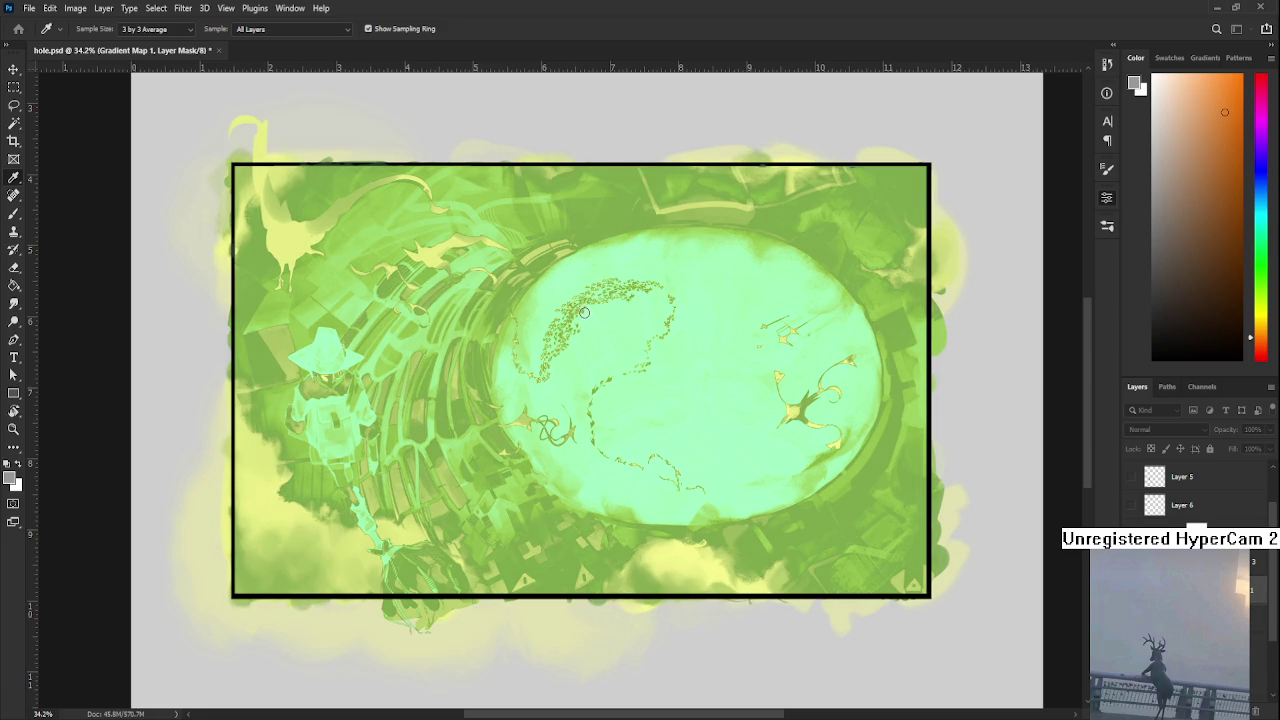
pyautogui.hotkey('ctrl', 'shift', 'z')
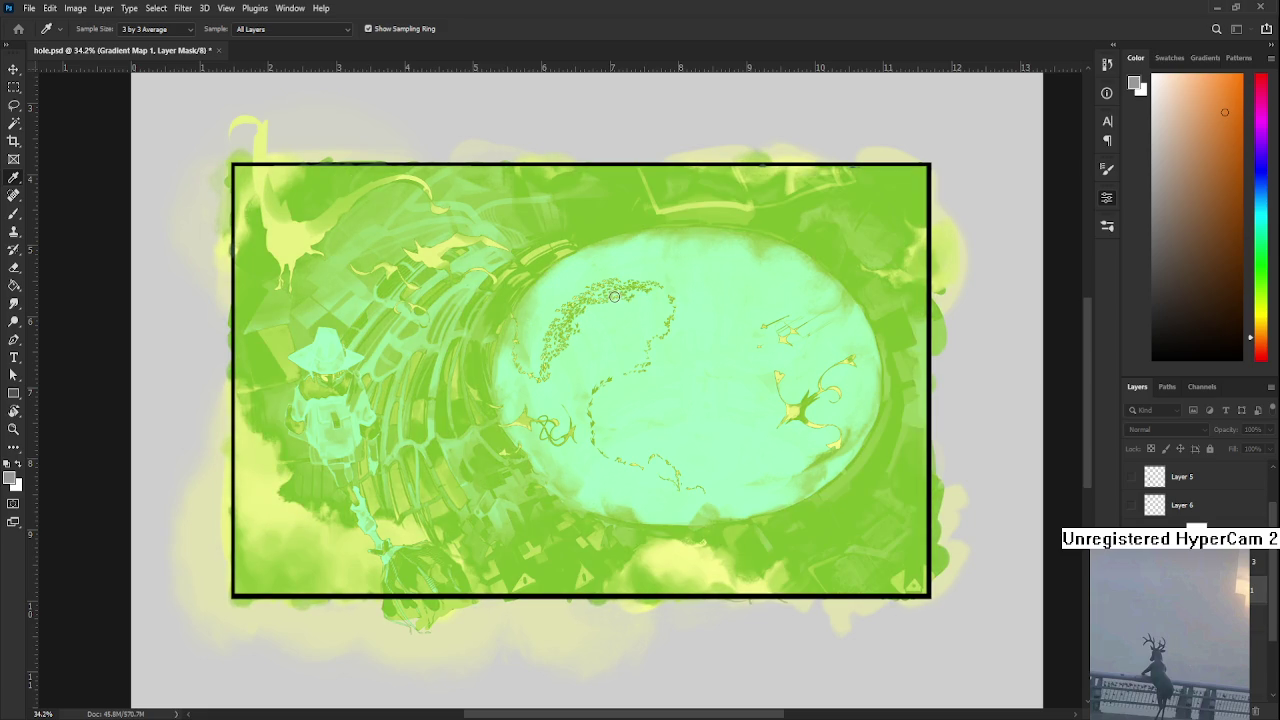
pyautogui.hotkey('ctrl', 'z')
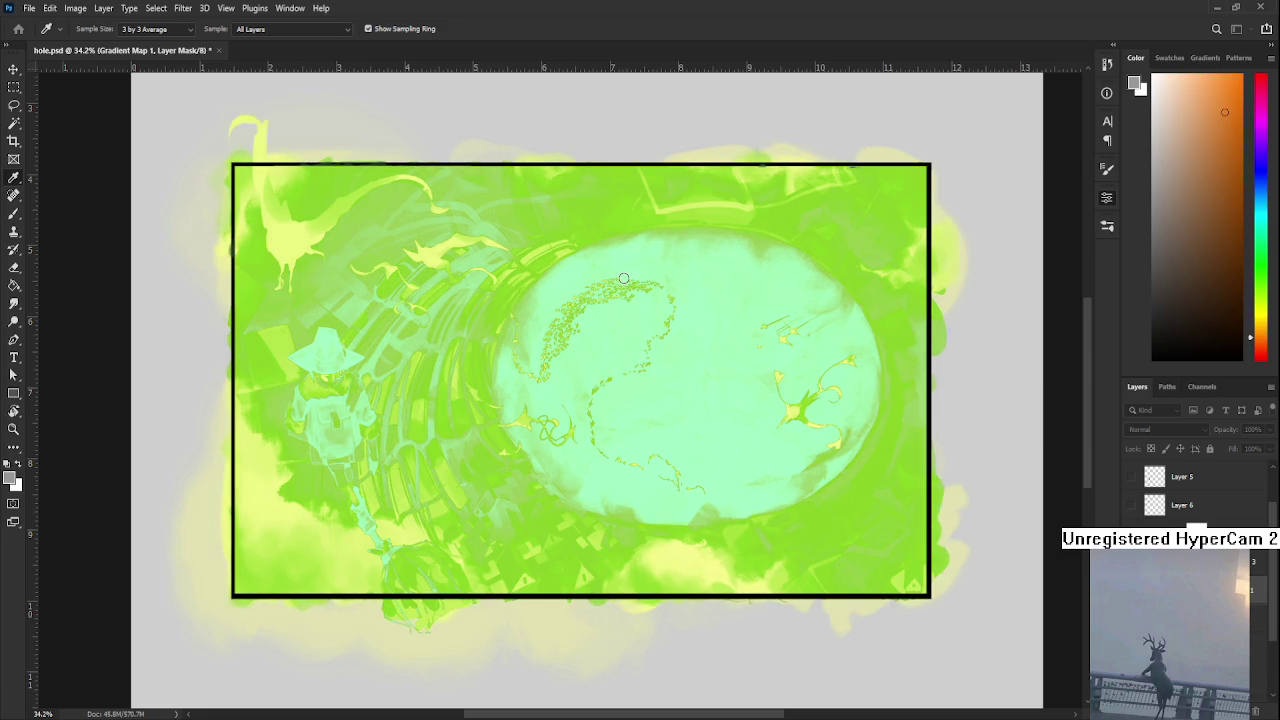
pyautogui.hotkey('ctrl', 'z')
pyautogui.hotkey('ctrl', 'shift', 'z')
pyautogui.hotkey('ctrl', 'z')
pyautogui.hotkey('ctrl', 'shift', 'z')
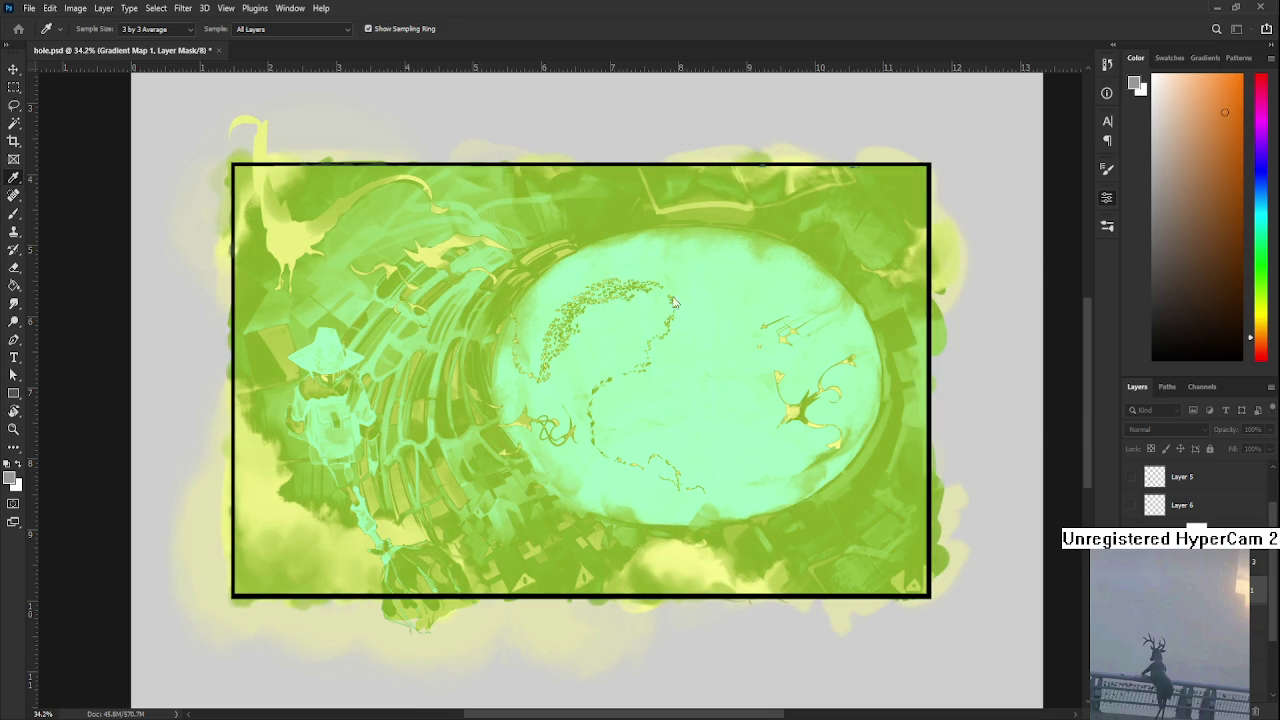
pyautogui.press('e')
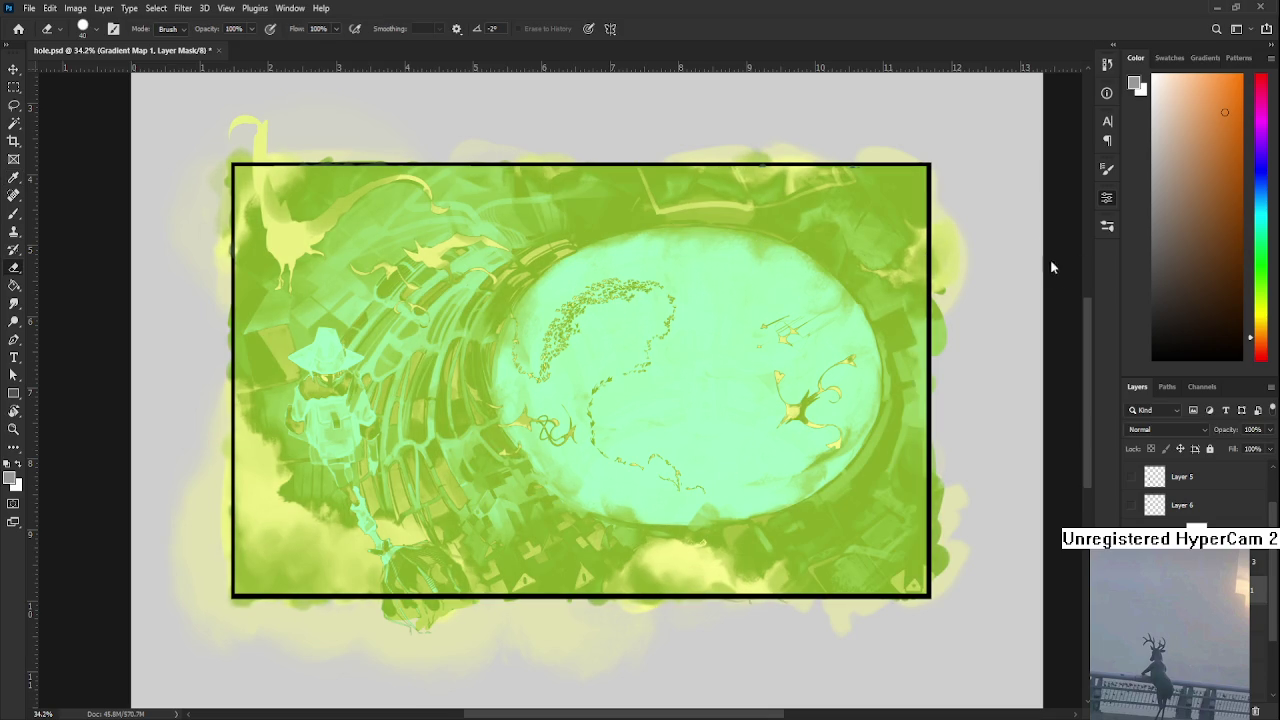
pyautogui.press('i')
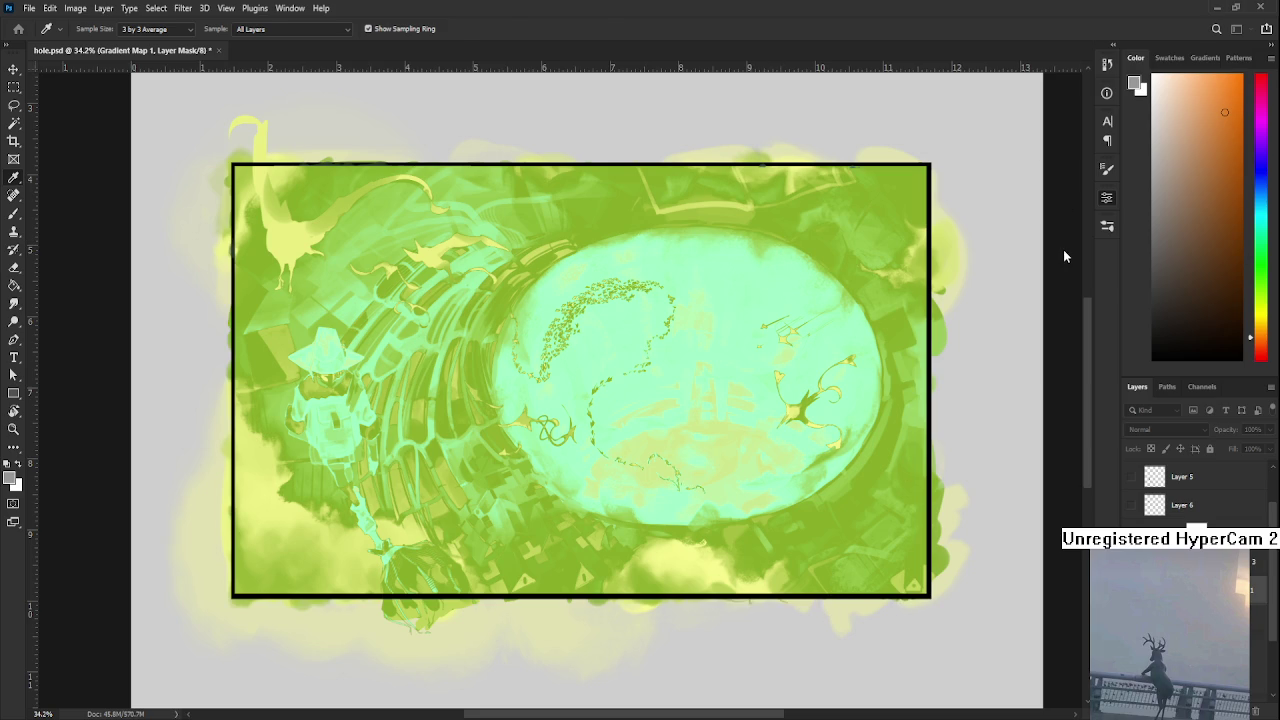
# - Cycle through blend modes and set Gradient Map 1 to Soft Light
pyautogui.press('e')
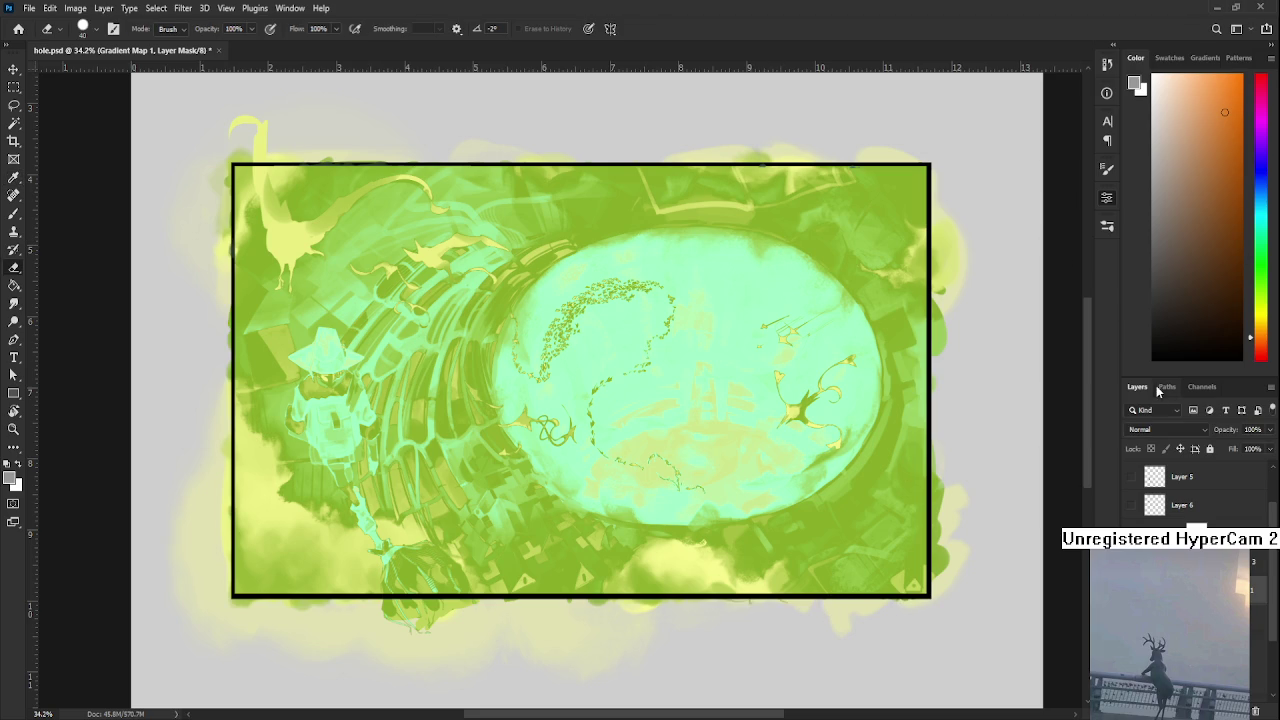
pyautogui.scroll(-9, 1163, 429)
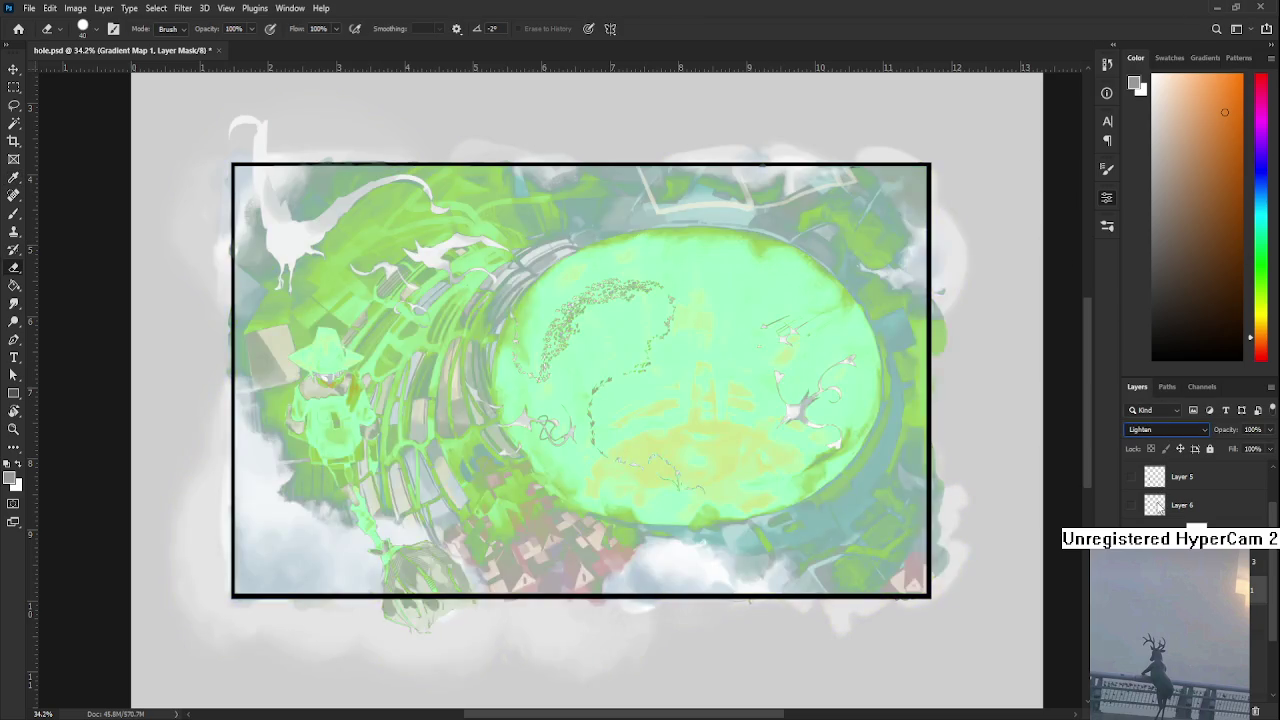
pyautogui.press('Down')
pyautogui.press('Down')
pyautogui.press('Down')
pyautogui.press('Down')
pyautogui.press('Down')
pyautogui.press('Up')
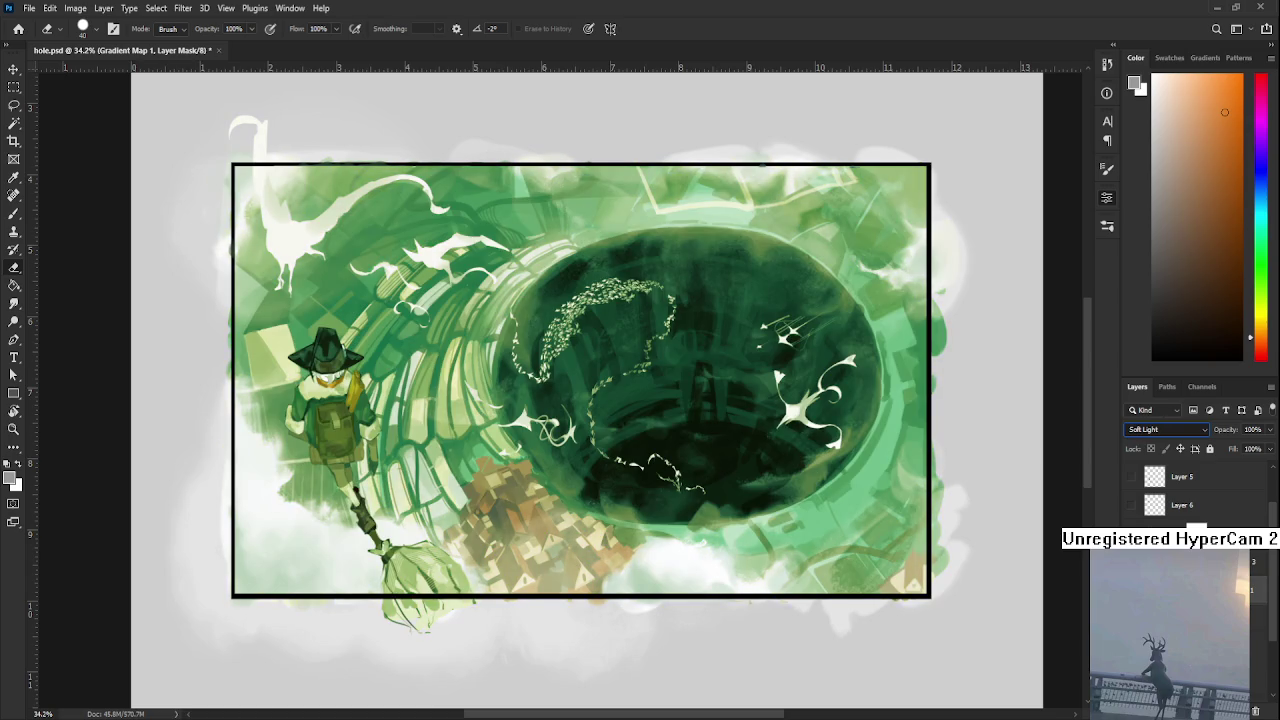
pyautogui.press('Down')
pyautogui.press('Down')
pyautogui.press('Down')
pyautogui.press('Down')
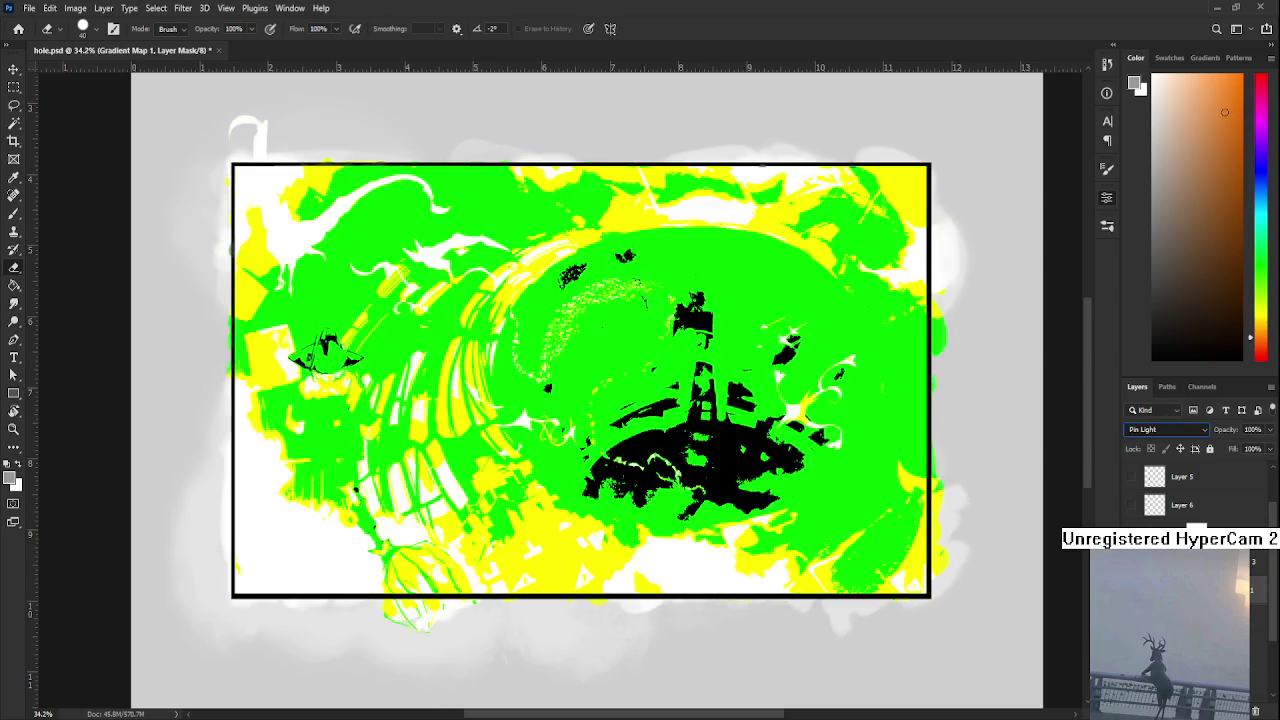
pyautogui.press('Down')
pyautogui.press('Down')
pyautogui.press('Down')
pyautogui.press('Down')
pyautogui.press('Down')
pyautogui.press('Down')
pyautogui.press('Down')
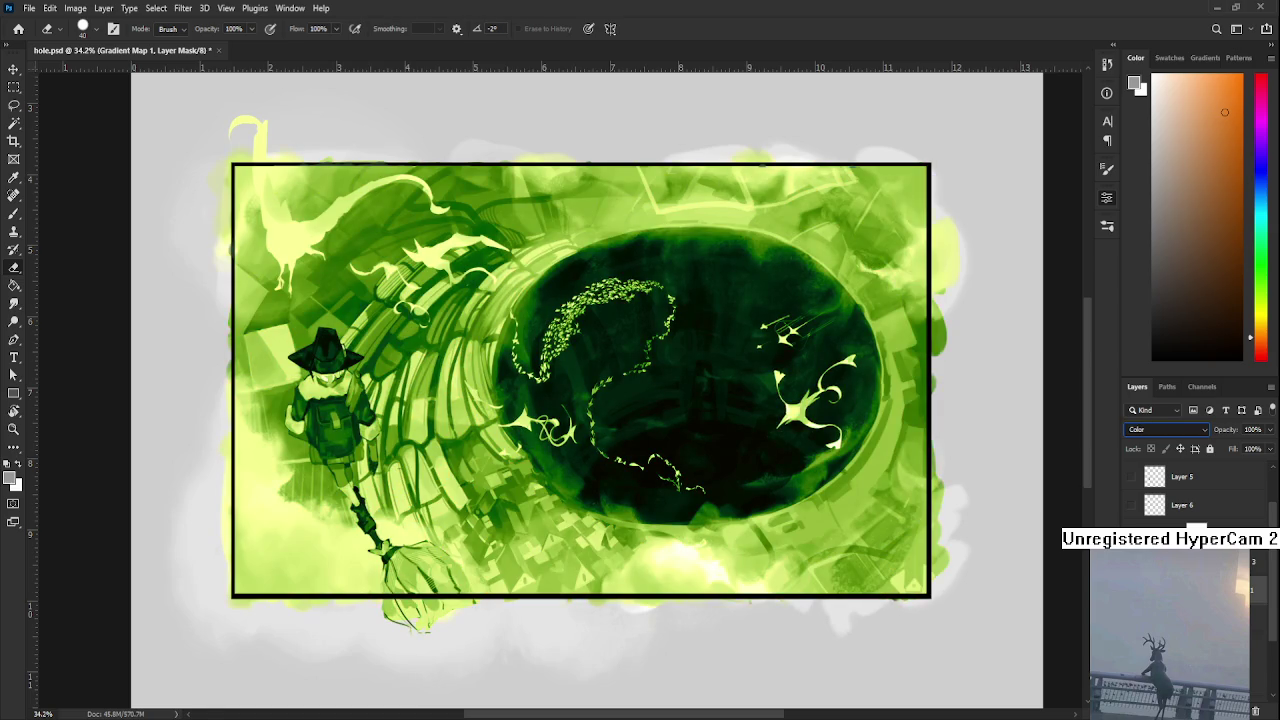
pyautogui.press('Down')
pyautogui.press('Up')
pyautogui.press('Up')
pyautogui.press('Up')
pyautogui.press('Up')
pyautogui.press('Up')
pyautogui.press('Down')
pyautogui.press('Up')
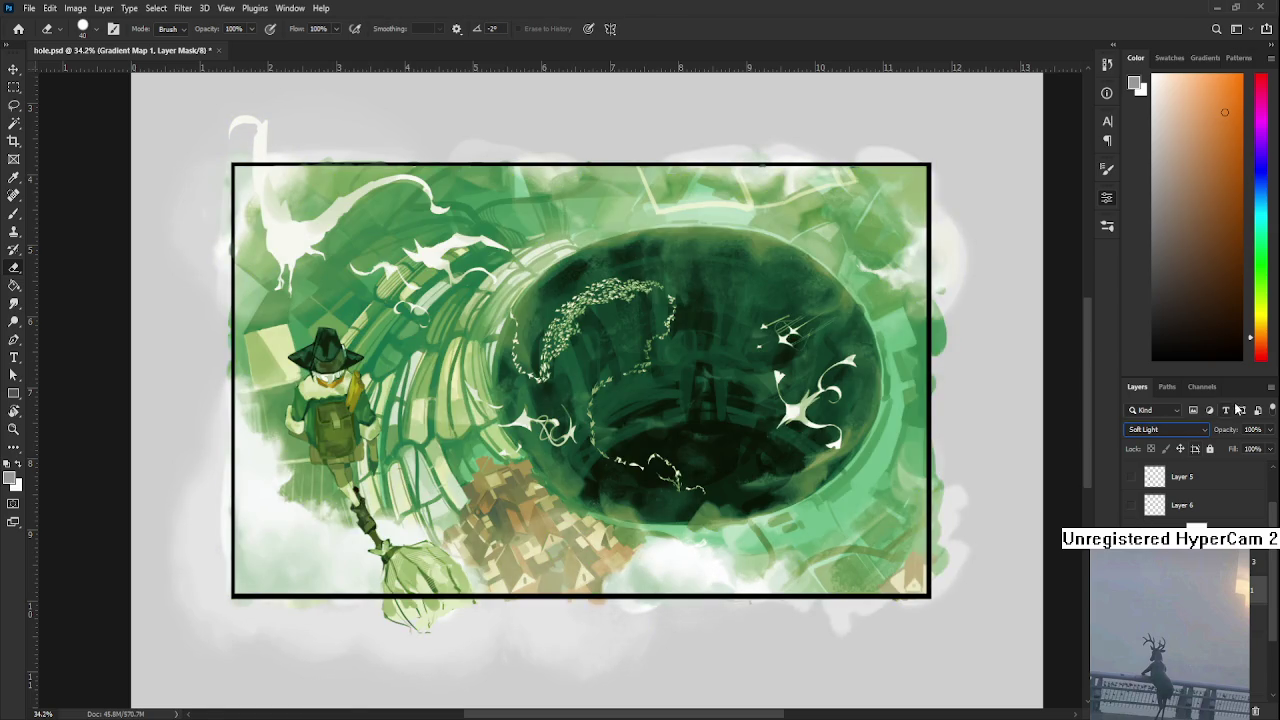
# - Reduce Gradient Map 1 to 35% opacity and toggle undo/redo to compare the result
pyautogui.hotkey('ctrl', ',')
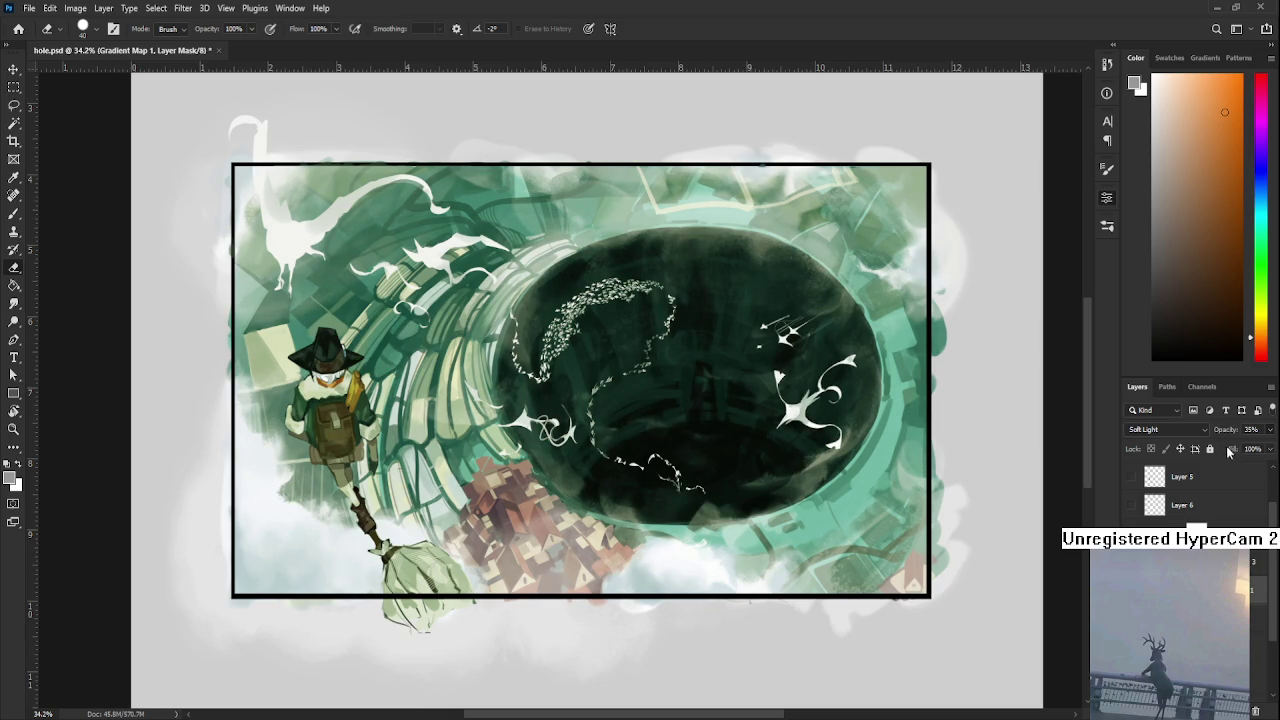
pyautogui.scroll(-2, 740, 535)
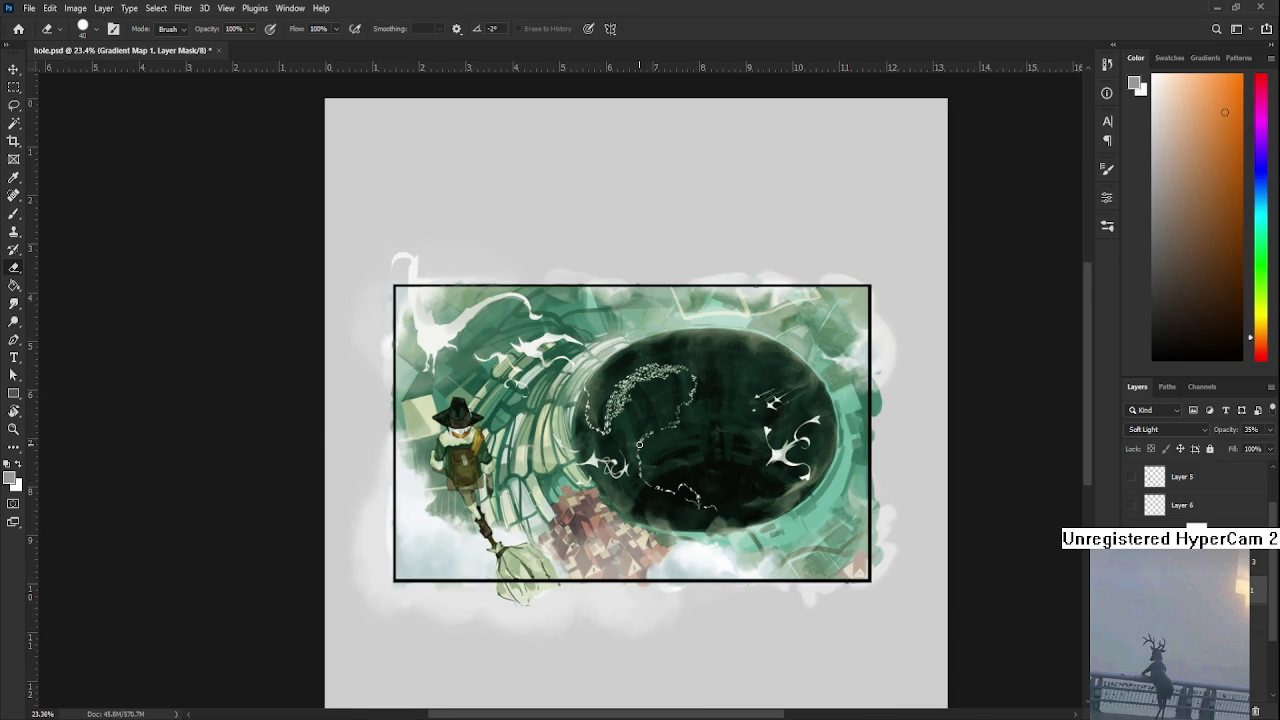
pyautogui.scroll(-1, 639, 443)
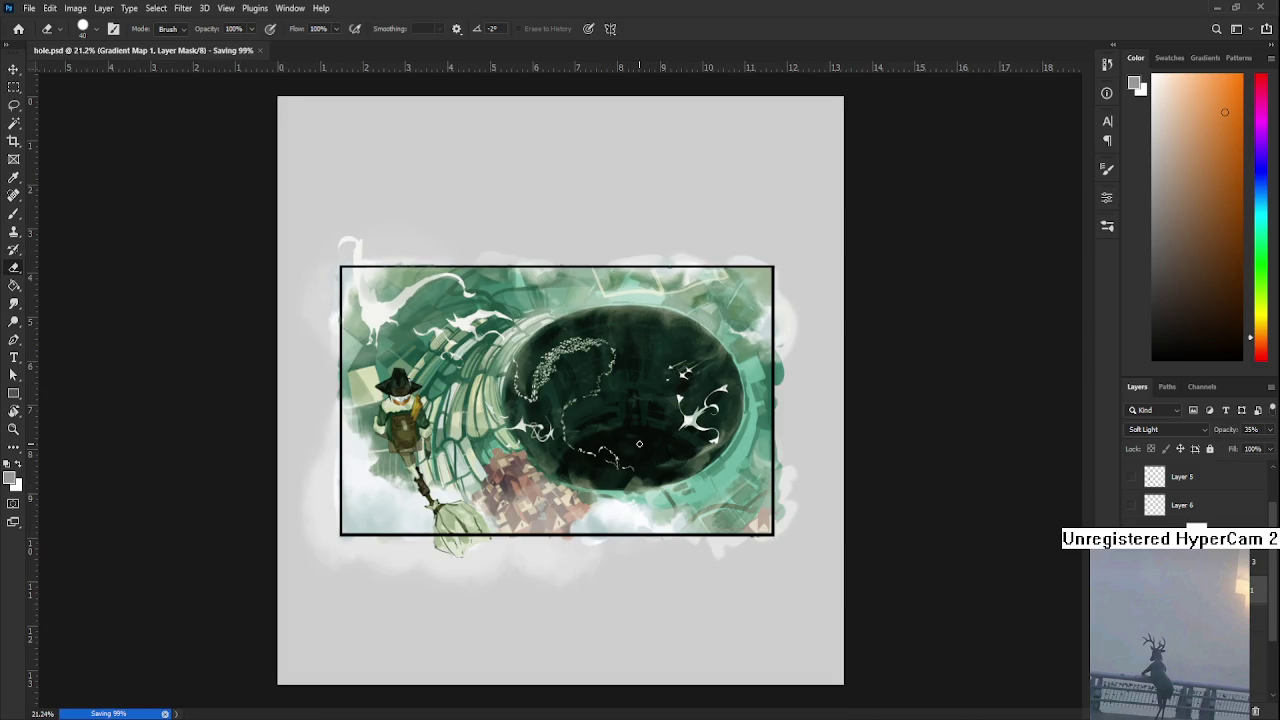
pyautogui.scroll(4, 639, 443)
pyautogui.scroll(-3, 772, 540)
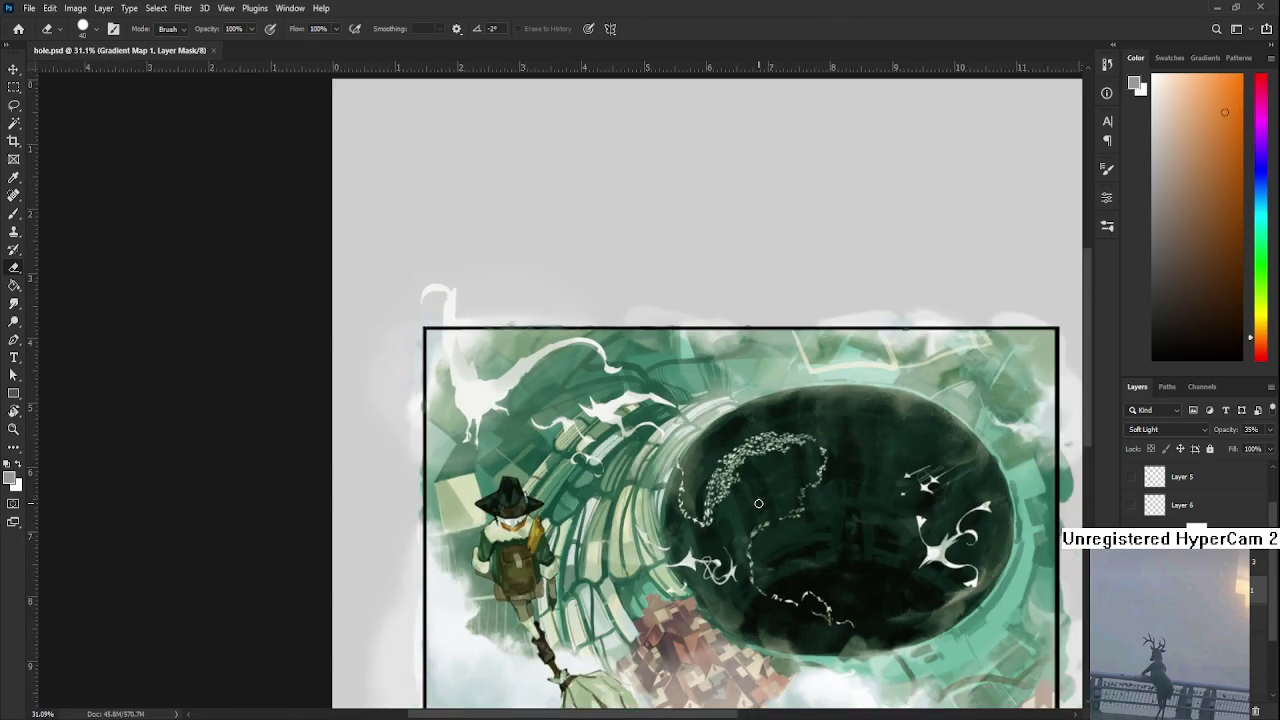
pyautogui.moveTo(772, 540); pyautogui.dragTo(750, 478)
pyautogui.hotkey('ctrl', 'z')
pyautogui.hotkey('ctrl', 'shift', 'z')
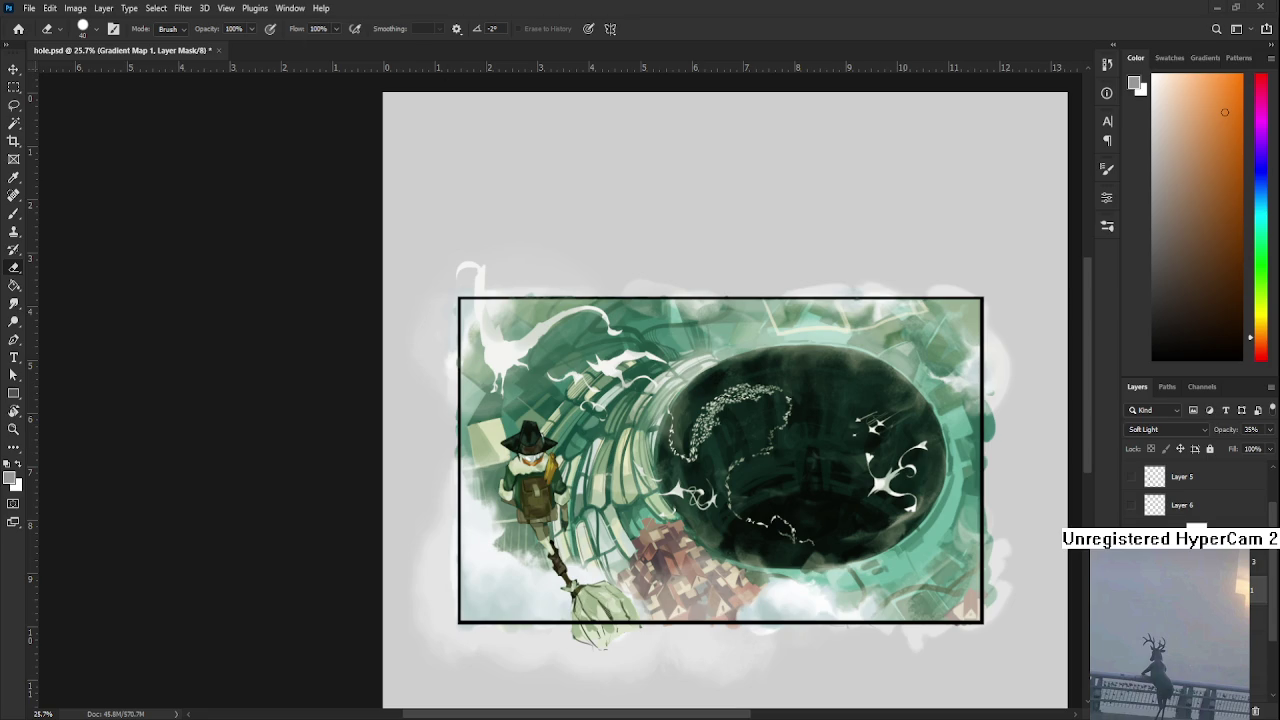
pyautogui.scroll(-2, 649, 381)
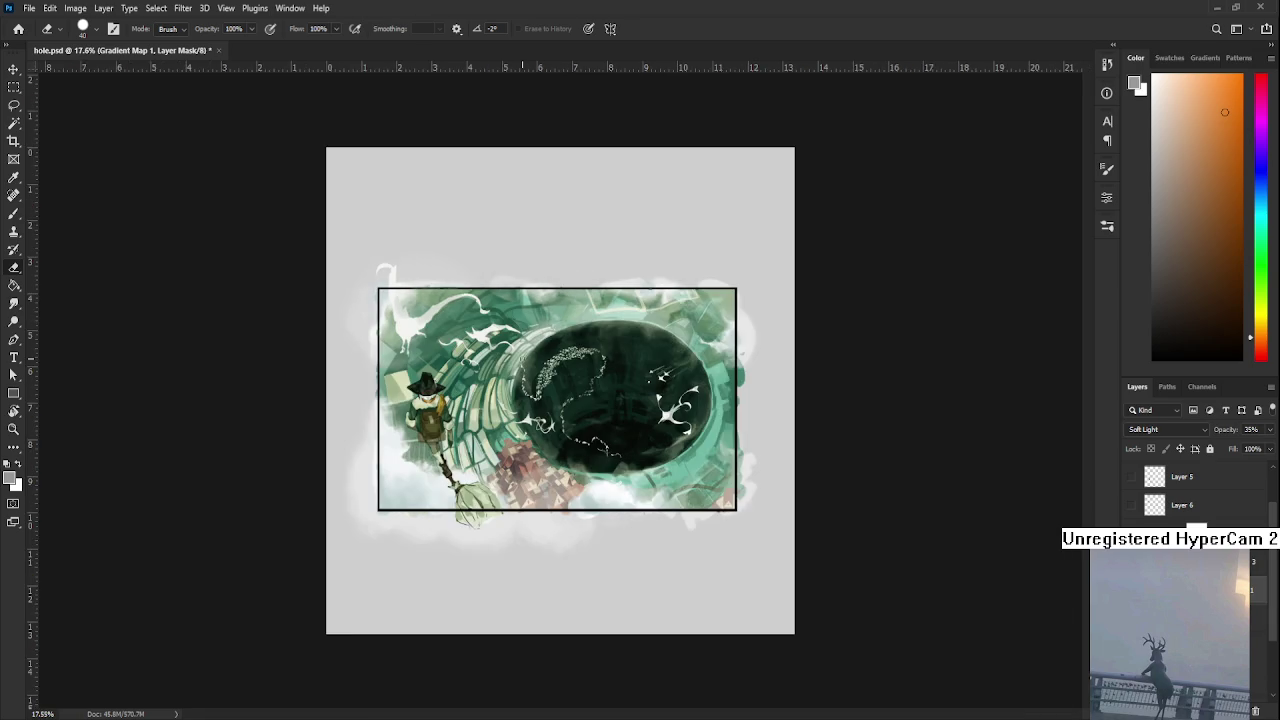
pyautogui.scroll(1, 649, 381)
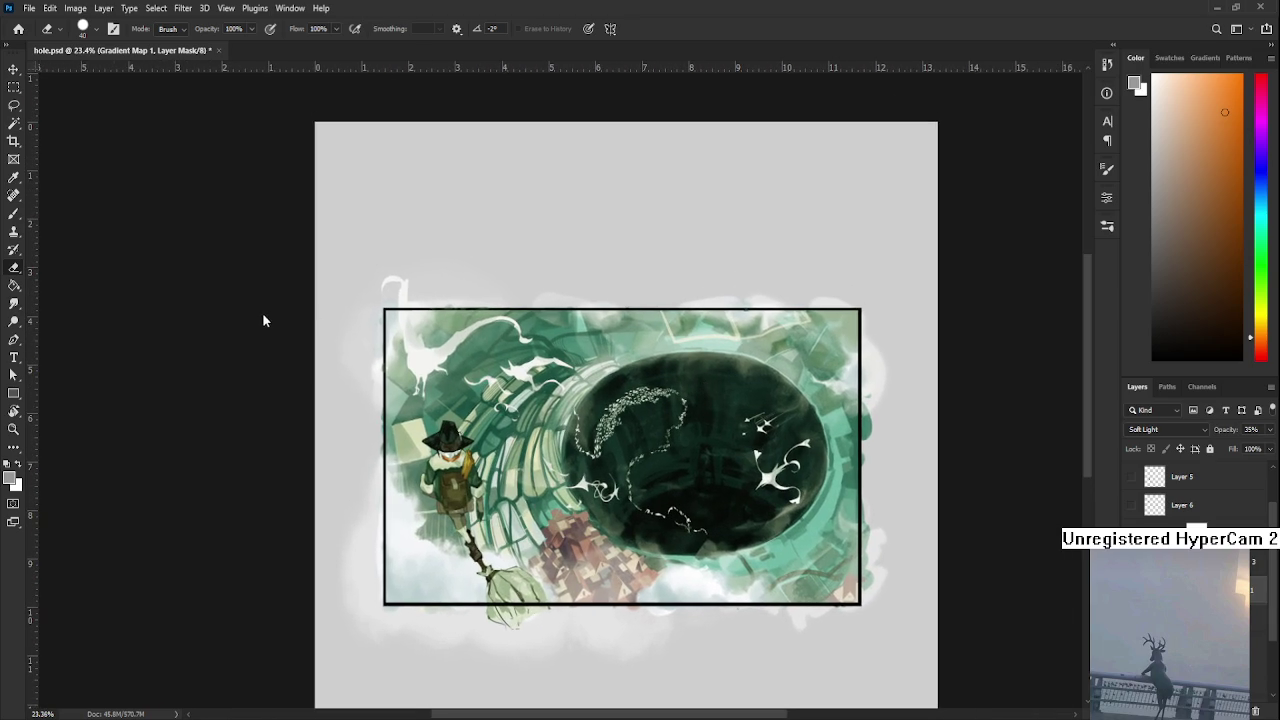
pyautogui.click(14, 322)
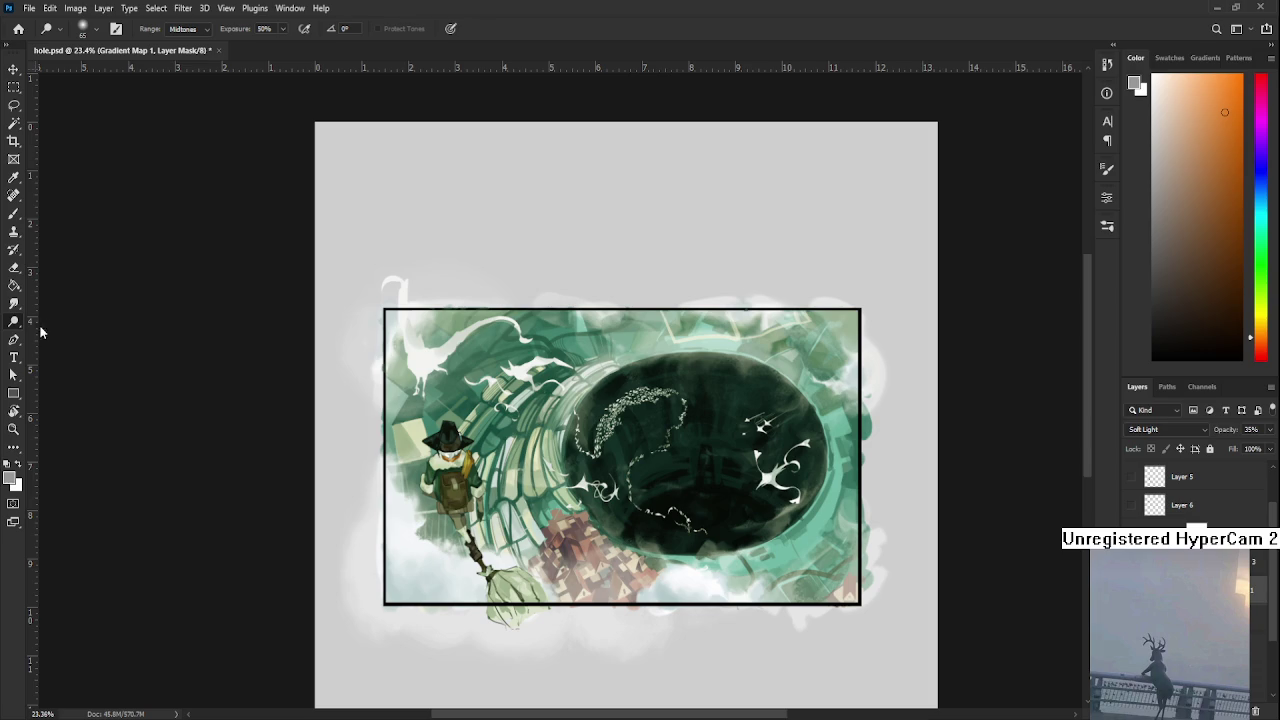
# - Blur the top-right area near the hole edge with a 1400-pixel brush
pyautogui.click(14, 305)
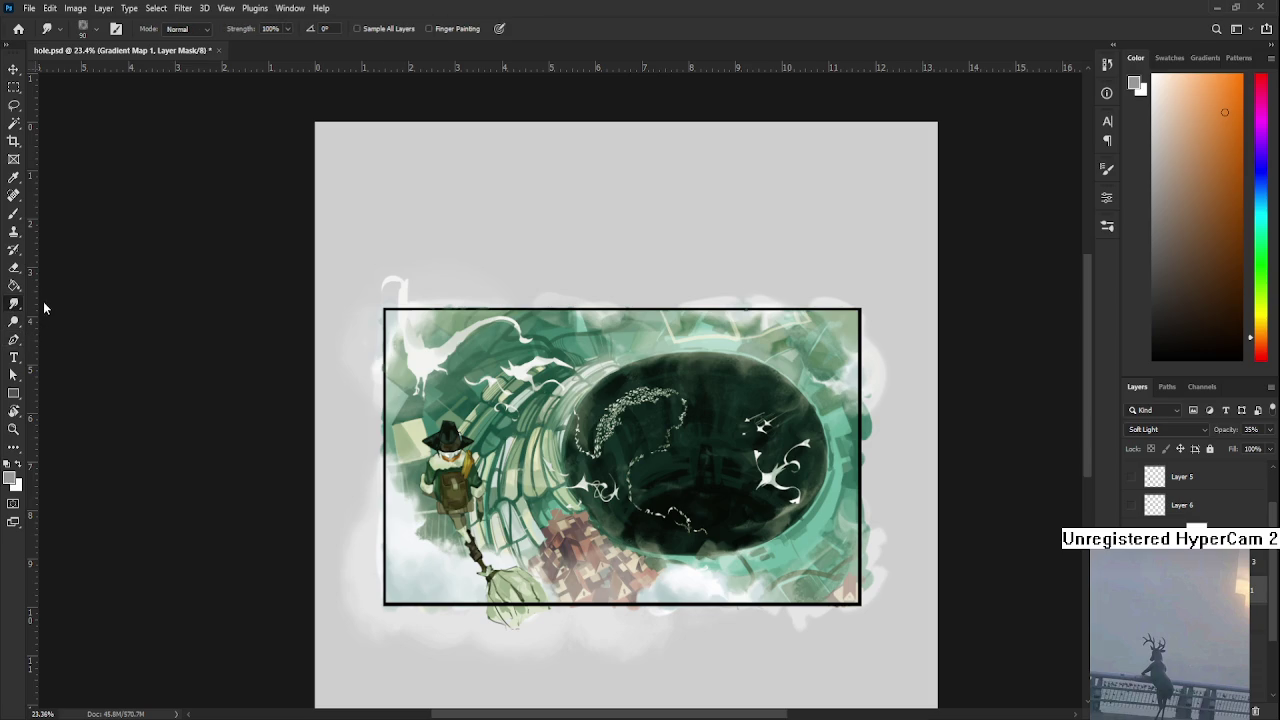
pyautogui.press(']')
pyautogui.press(']')
pyautogui.press(']')
pyautogui.press(']')
pyautogui.press(']')
pyautogui.press(']')
pyautogui.moveTo(829, 286); pyautogui.dragTo(805, 345)
pyautogui.hotkey('alt', '[')
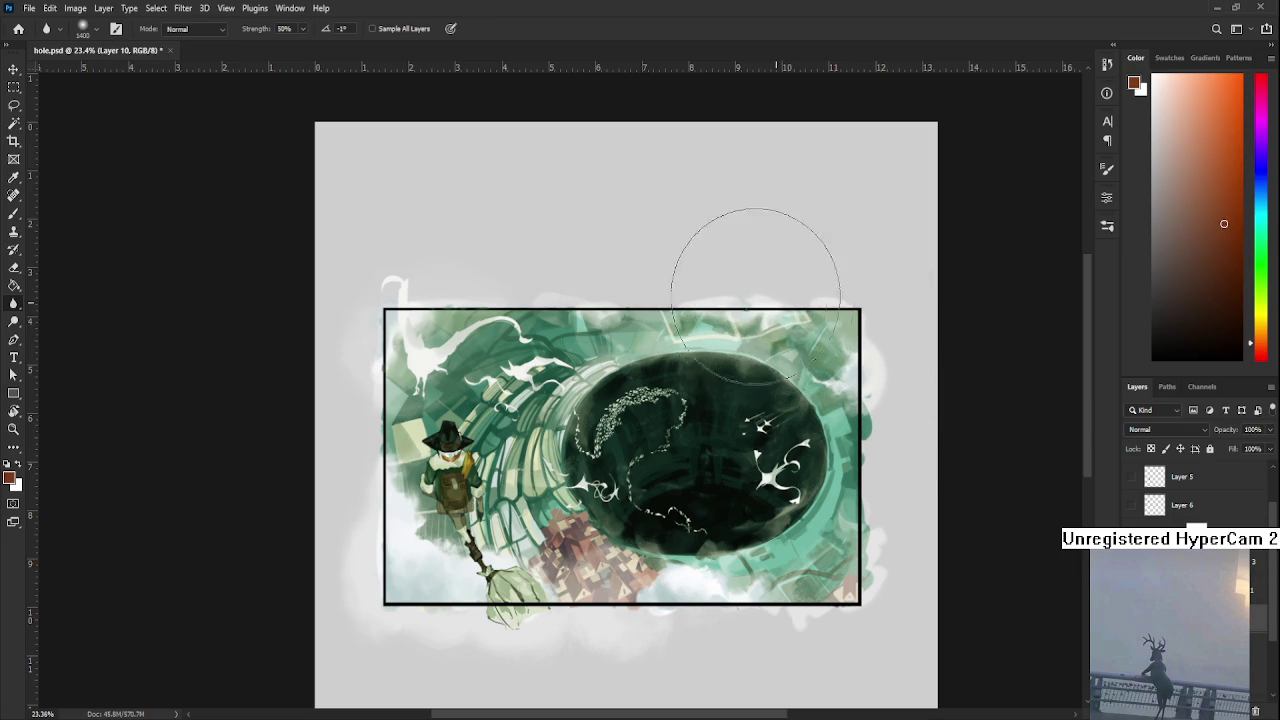
pyautogui.moveTo(520, 300); pyautogui.dragTo(591, 316)
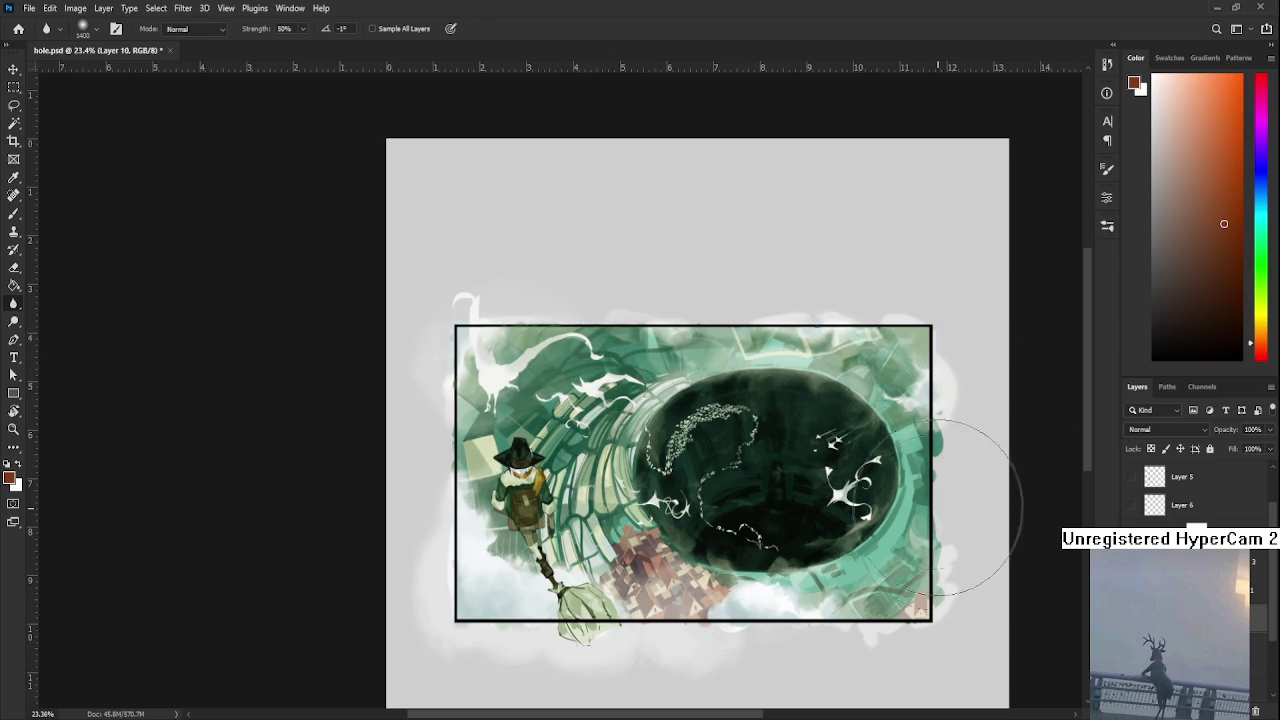
# - Zoom out and step between layers, targeting the gradient map layer and then the Curves 1 mask
pyautogui.scroll(-3, 880, 500)
pyautogui.scroll(3, 718, 441)
pyautogui.scroll(2, 719, 441)
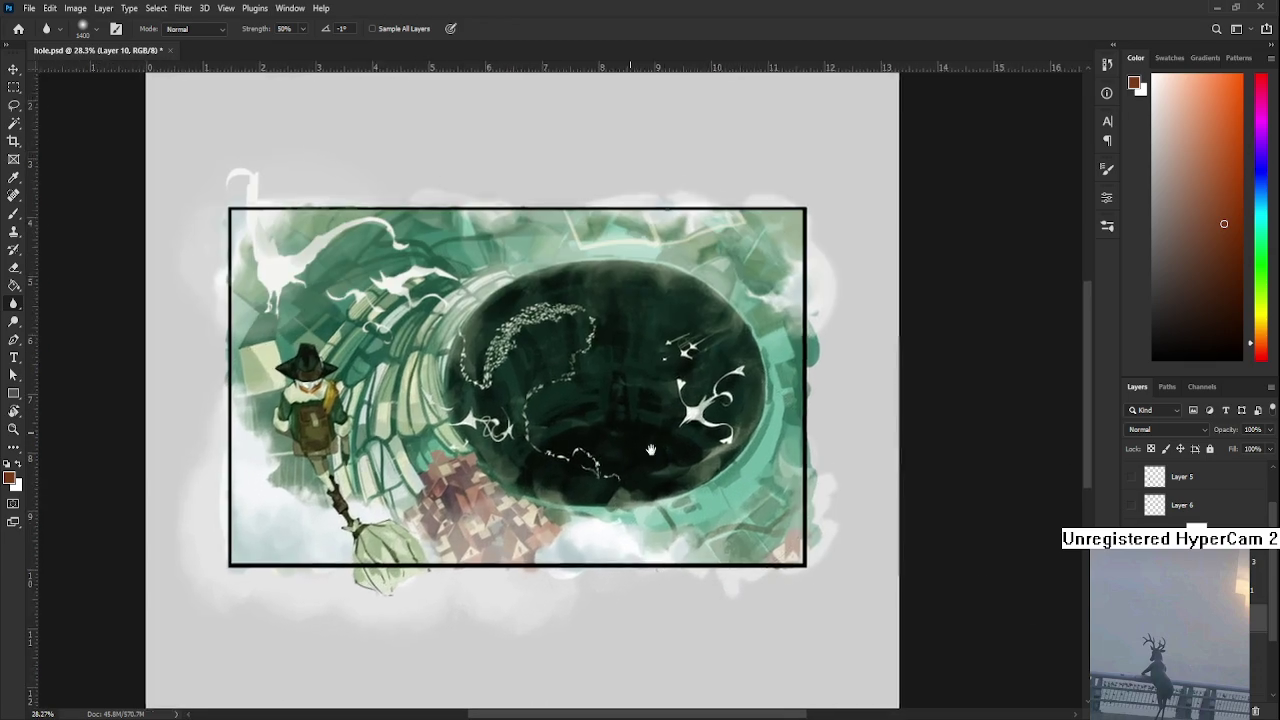
pyautogui.scroll(1, 800, 470)
pyautogui.hotkey('alt', ']')
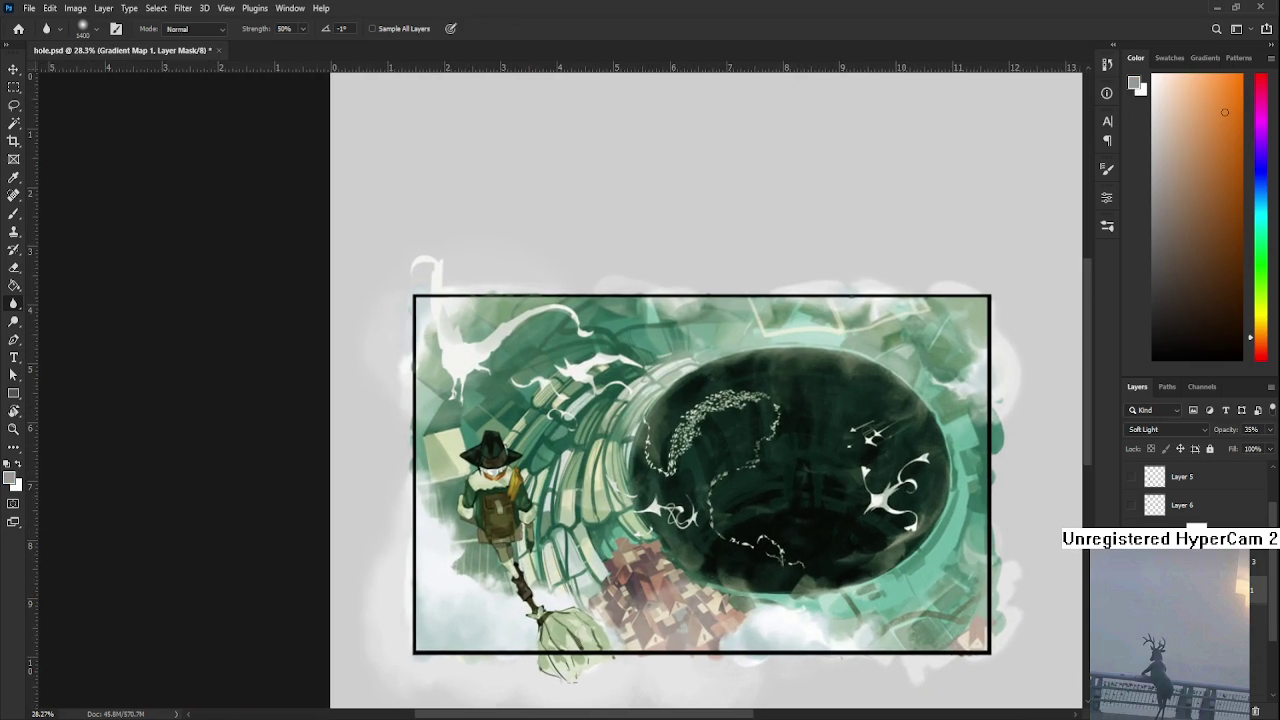
pyautogui.hotkey('ctrl', '2')
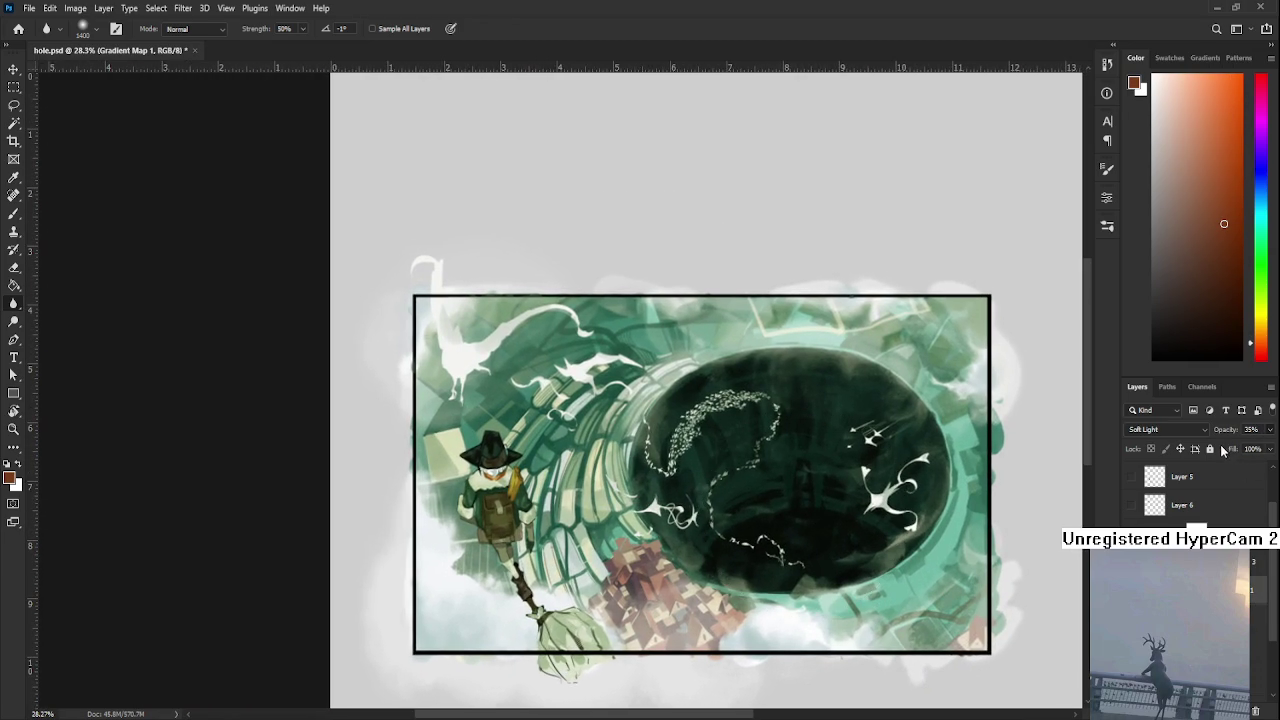
pyautogui.scroll(-2, 829, 514)
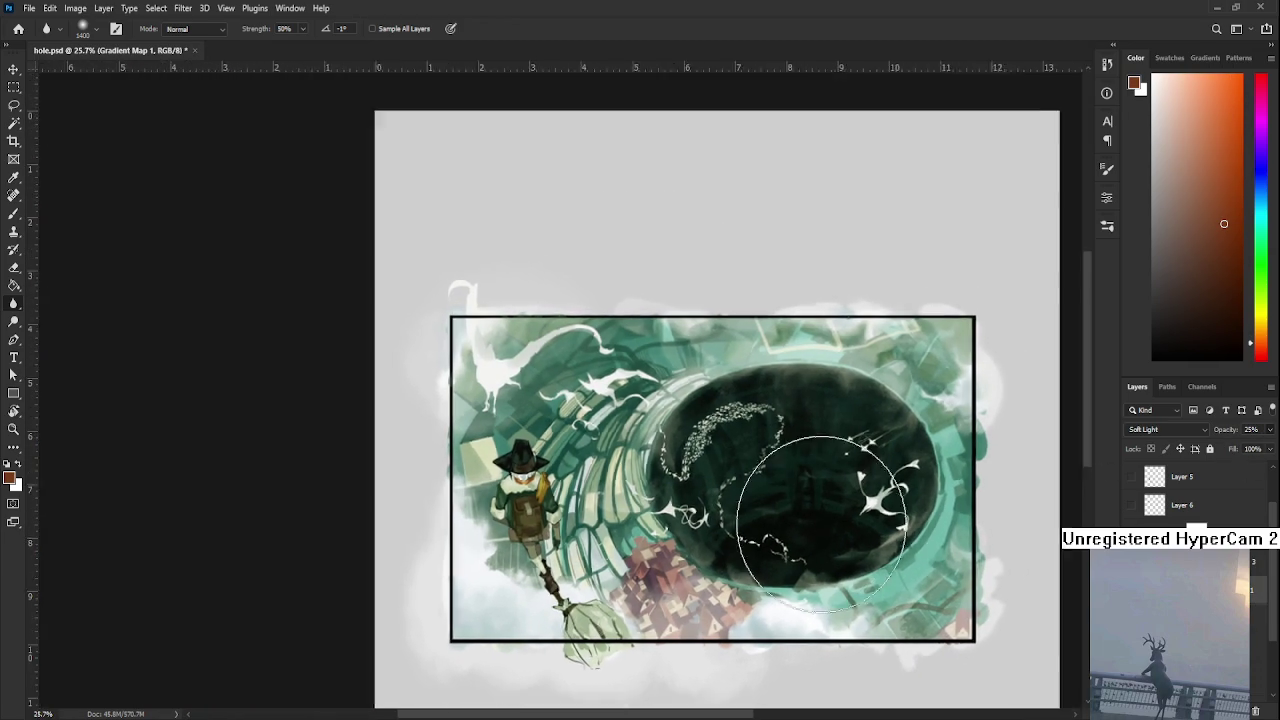
pyautogui.scroll(1, 648, 405)
pyautogui.scroll(1, 648, 405)
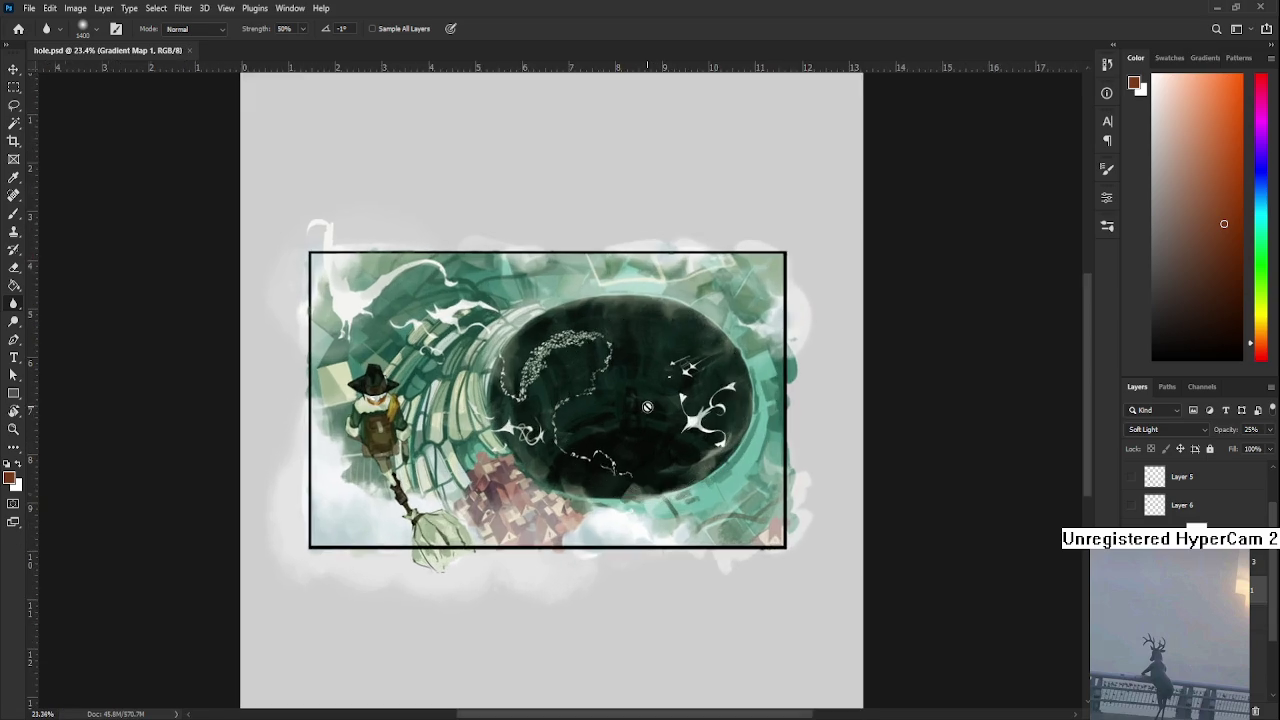
pyautogui.scroll(-2, 648, 410)
pyautogui.hotkey('alt', ']')
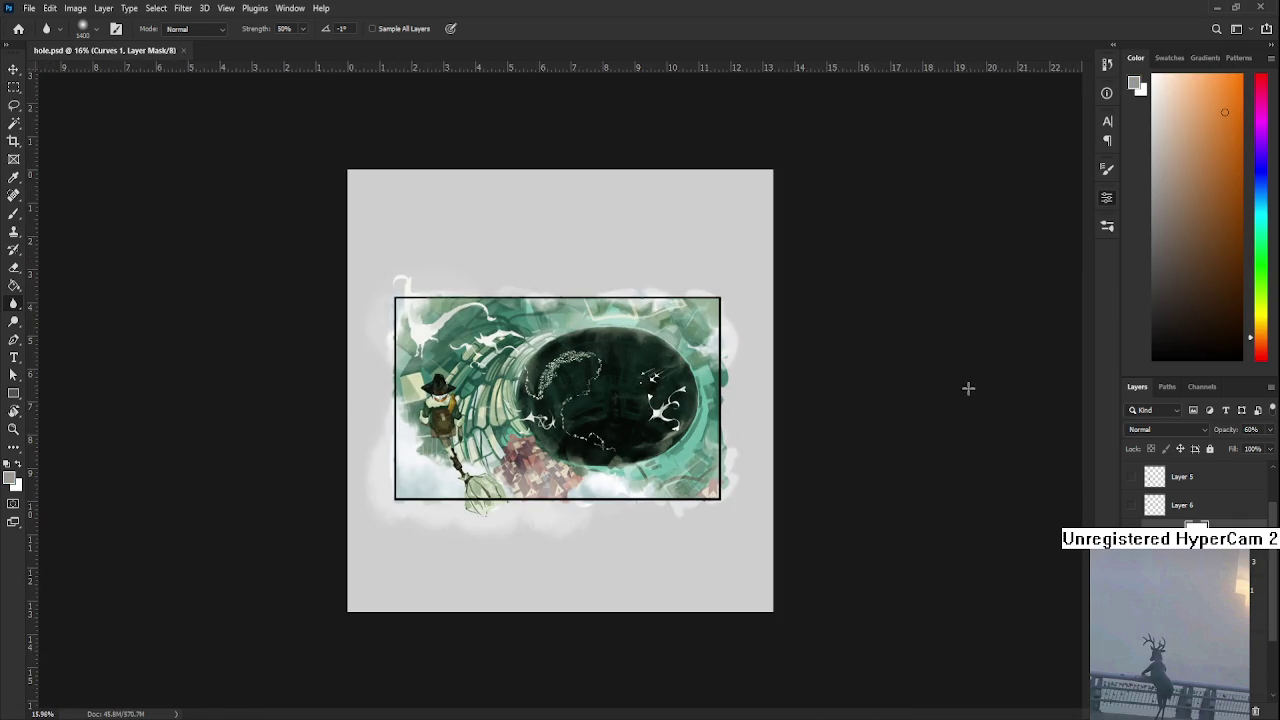
# - Float the hole and Automaton documents in their own separate windows
pyautogui.scroll(2, 560, 390)
pyautogui.scroll(2, 560, 390)
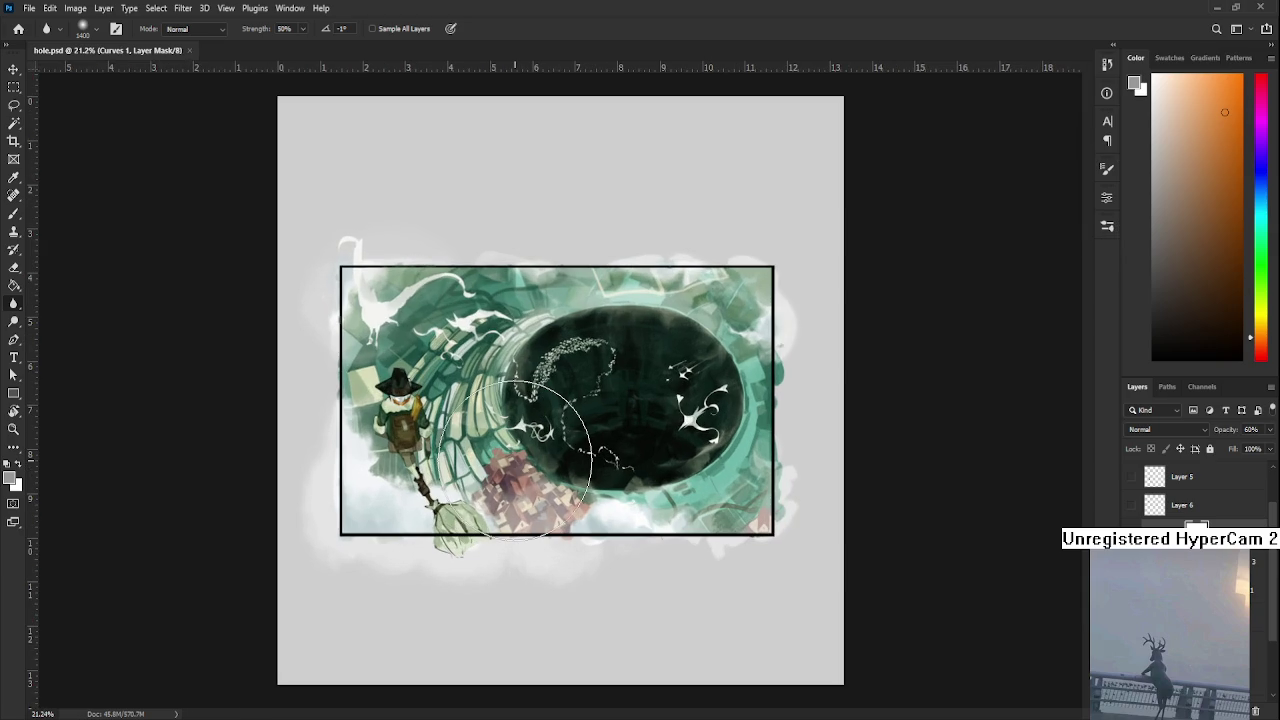
pyautogui.scroll(-2, 515, 460)
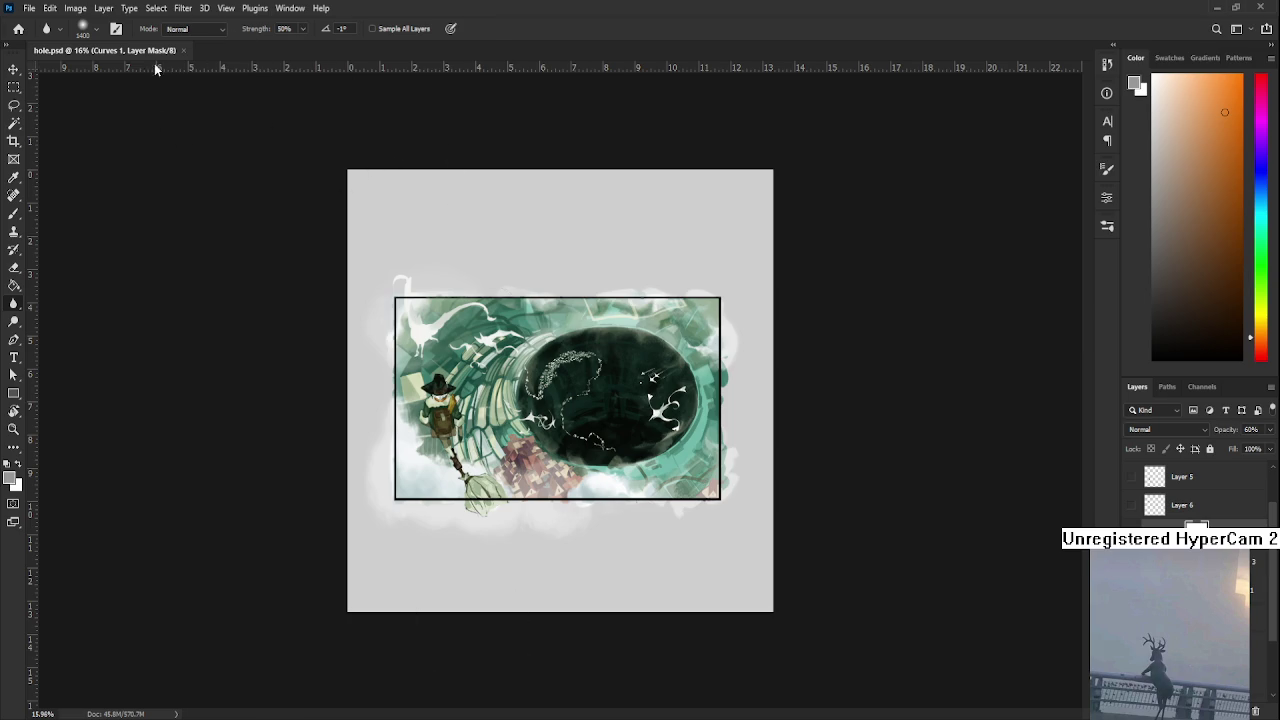
pyautogui.hotkey('ctrl', 'w')
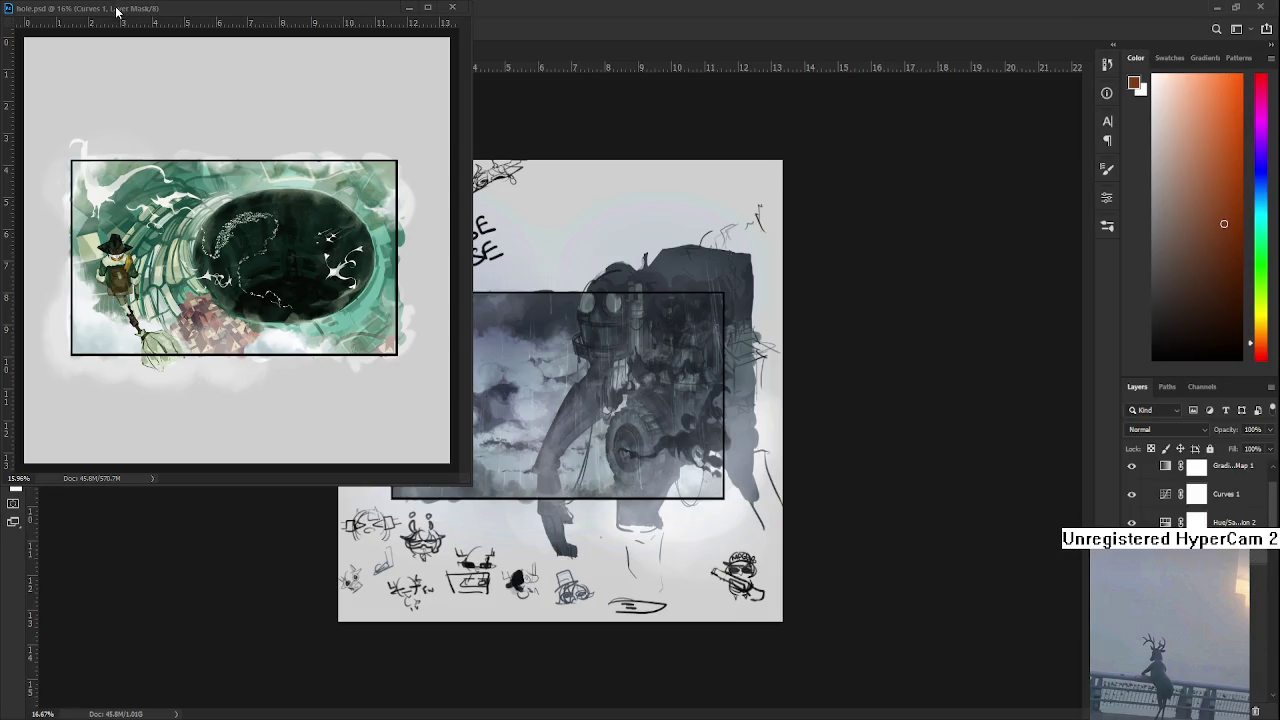
# - Shrink the hole.psd floating window beside Automaton and reframe the painting inside it
pyautogui.click(117, 10)
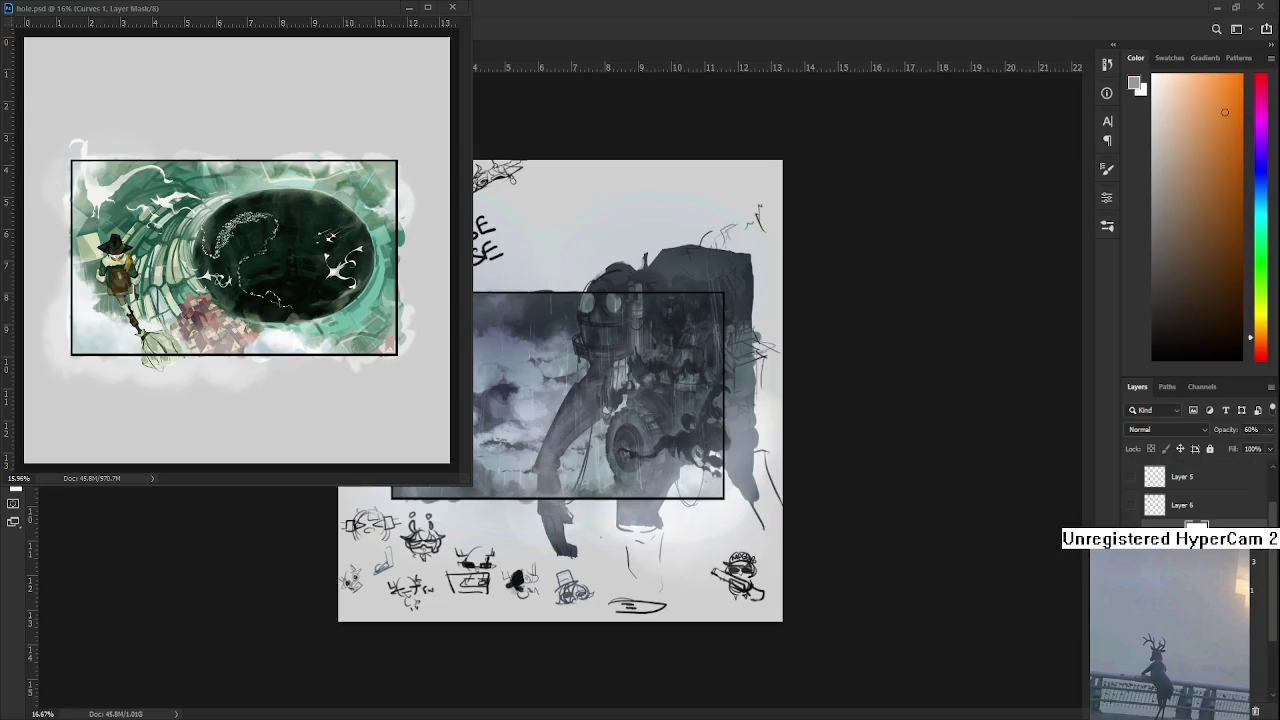
pyautogui.moveTo(270, 288); pyautogui.dragTo(322, 230)
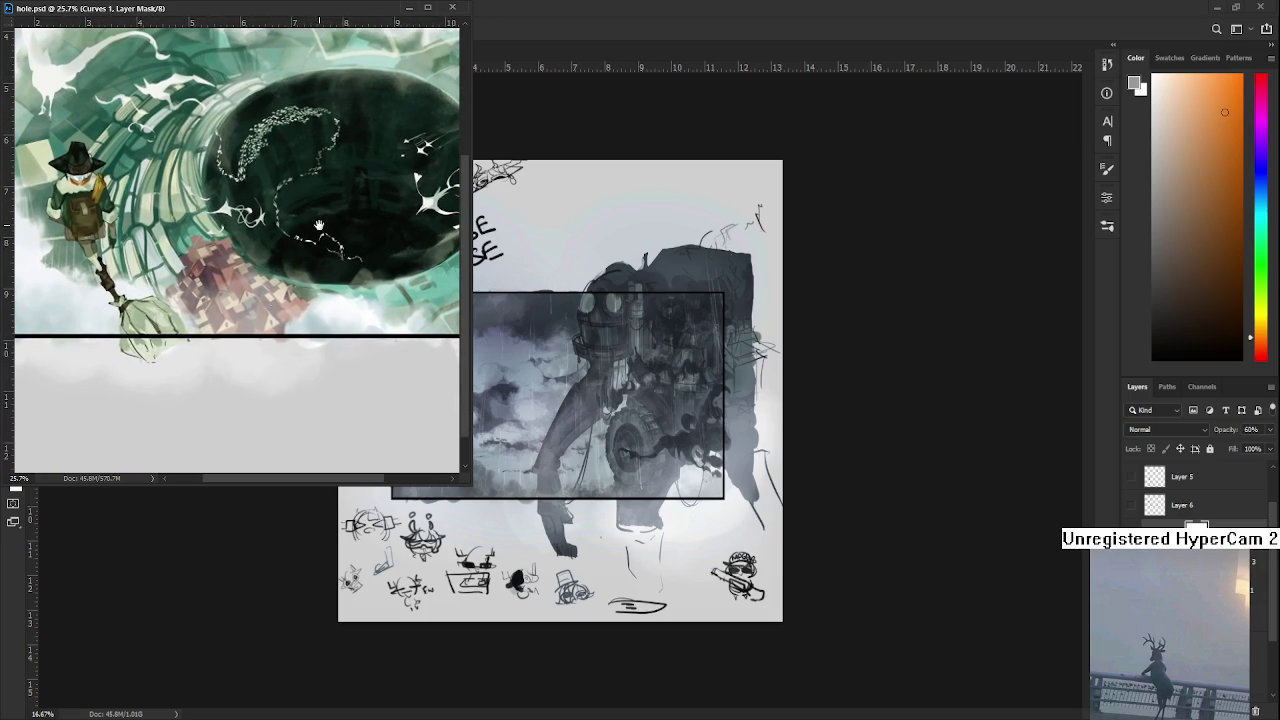
pyautogui.moveTo(296, 504); pyautogui.dragTo(314, 349)
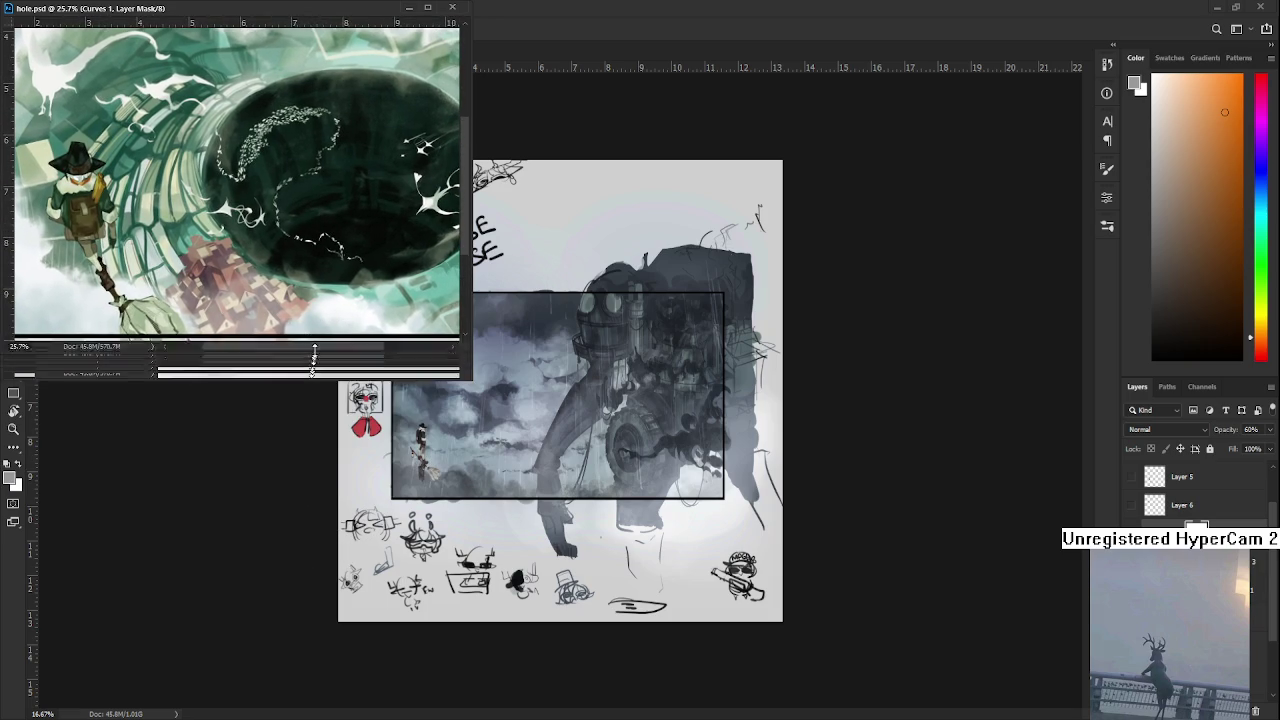
pyautogui.moveTo(471, 195); pyautogui.dragTo(529, 207)
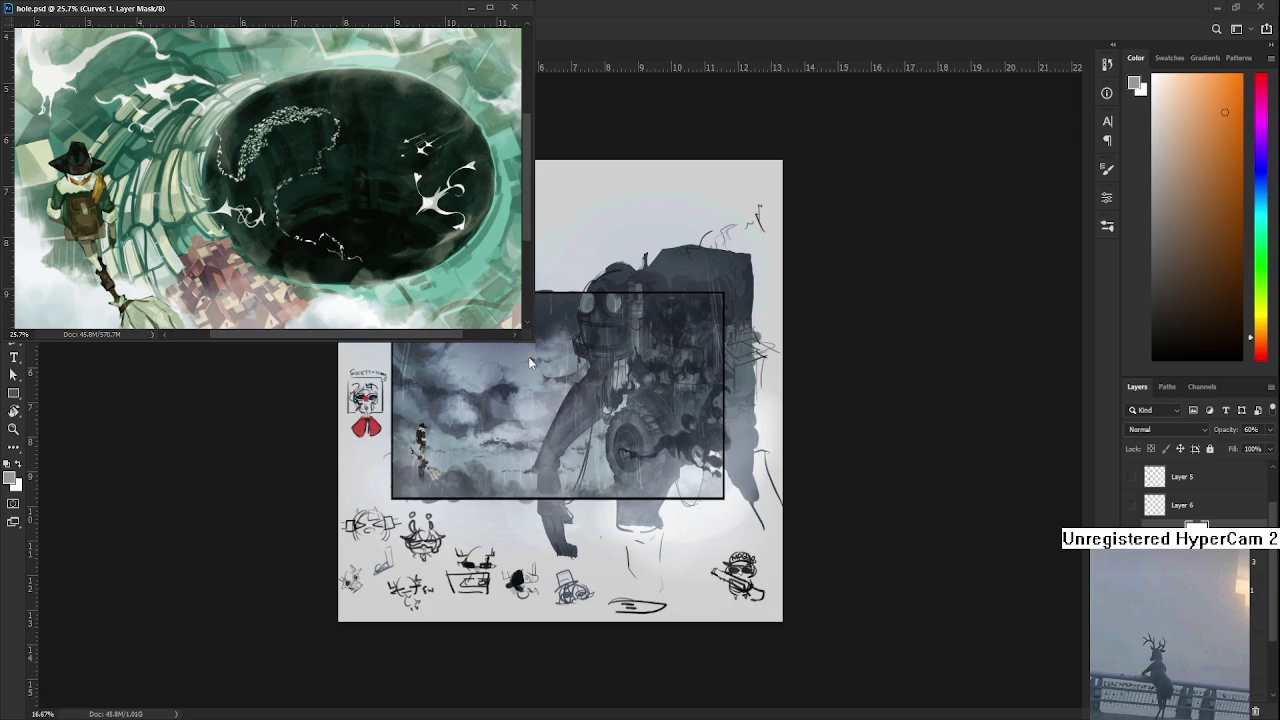
pyautogui.moveTo(530, 338); pyautogui.dragTo(461, 293)
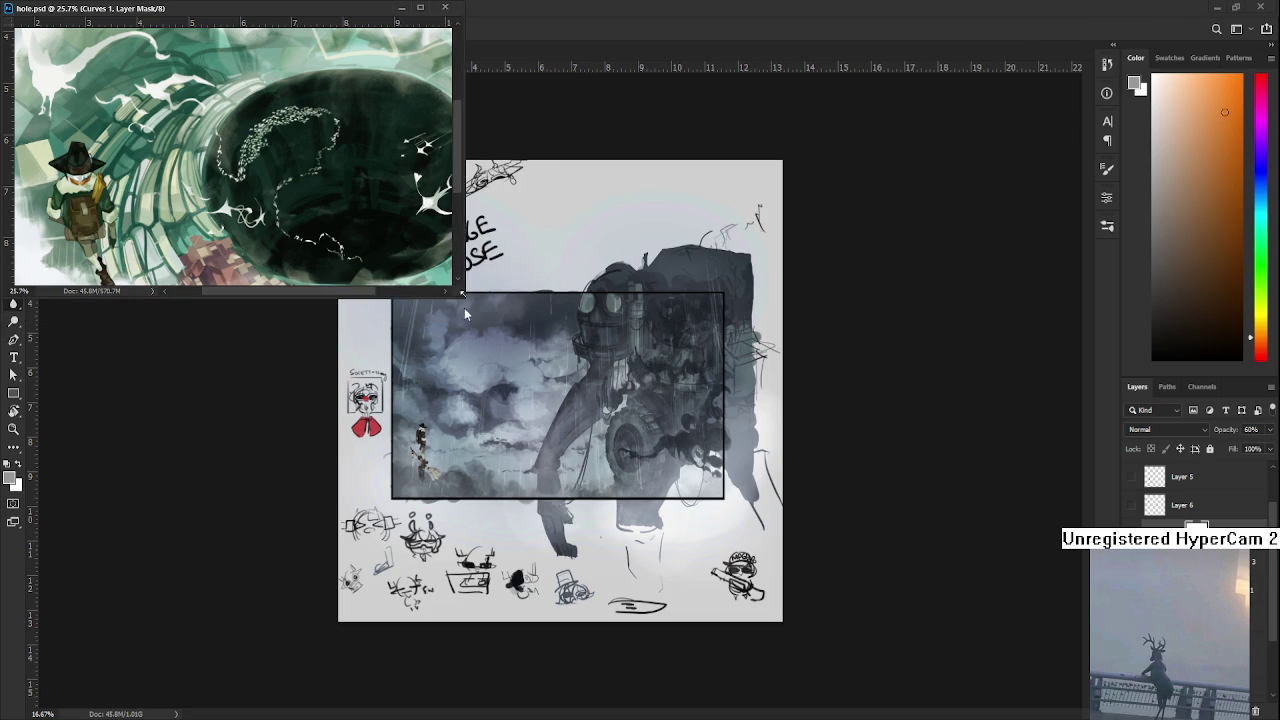
pyautogui.moveTo(355, 195)
pyautogui.mouseDown()
pyautogui.moveTo(308, 200)
pyautogui.moveTo(296, 188)
pyautogui.mouseUp()
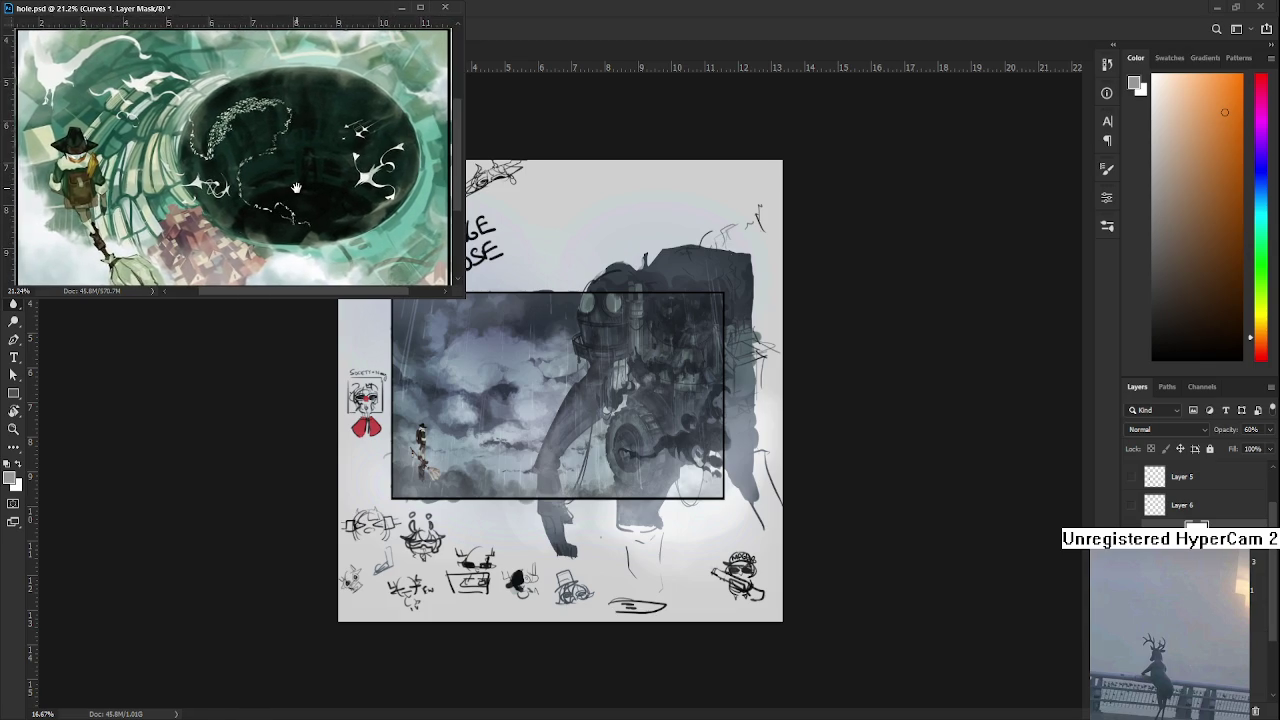
pyautogui.moveTo(296, 188); pyautogui.dragTo(294, 184)
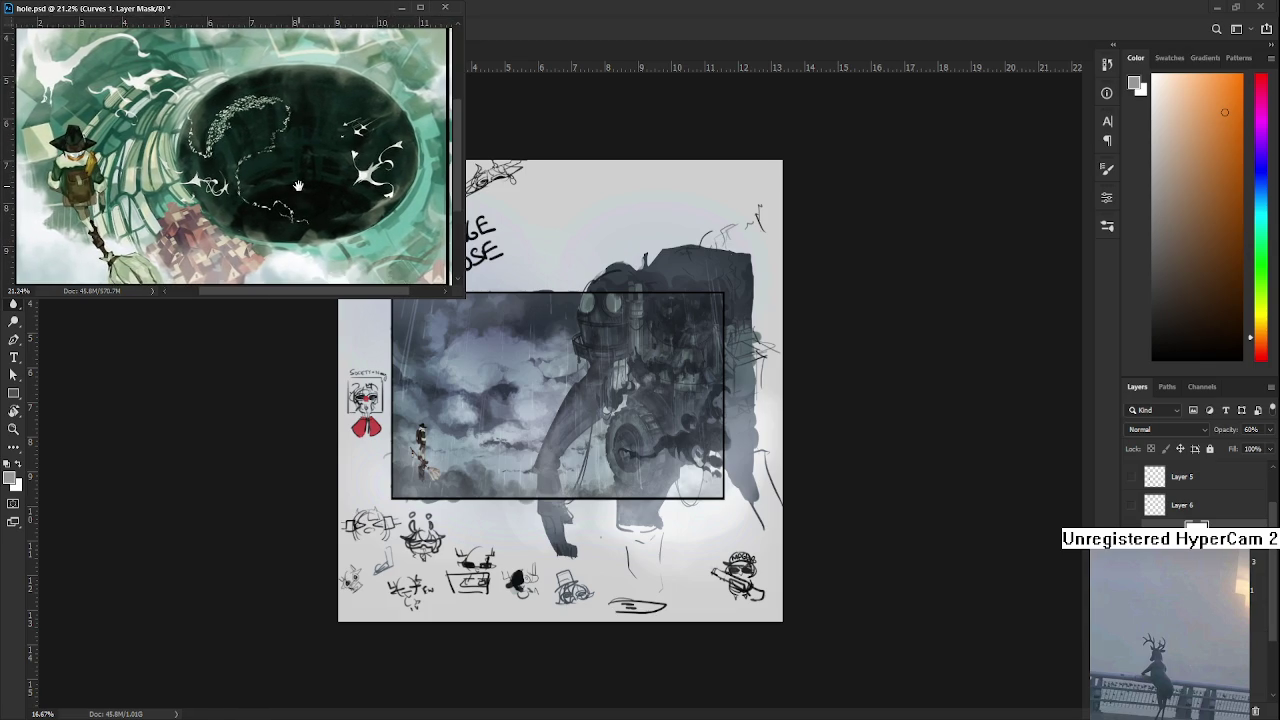
pyautogui.moveTo(464, 294); pyautogui.dragTo(456, 294)
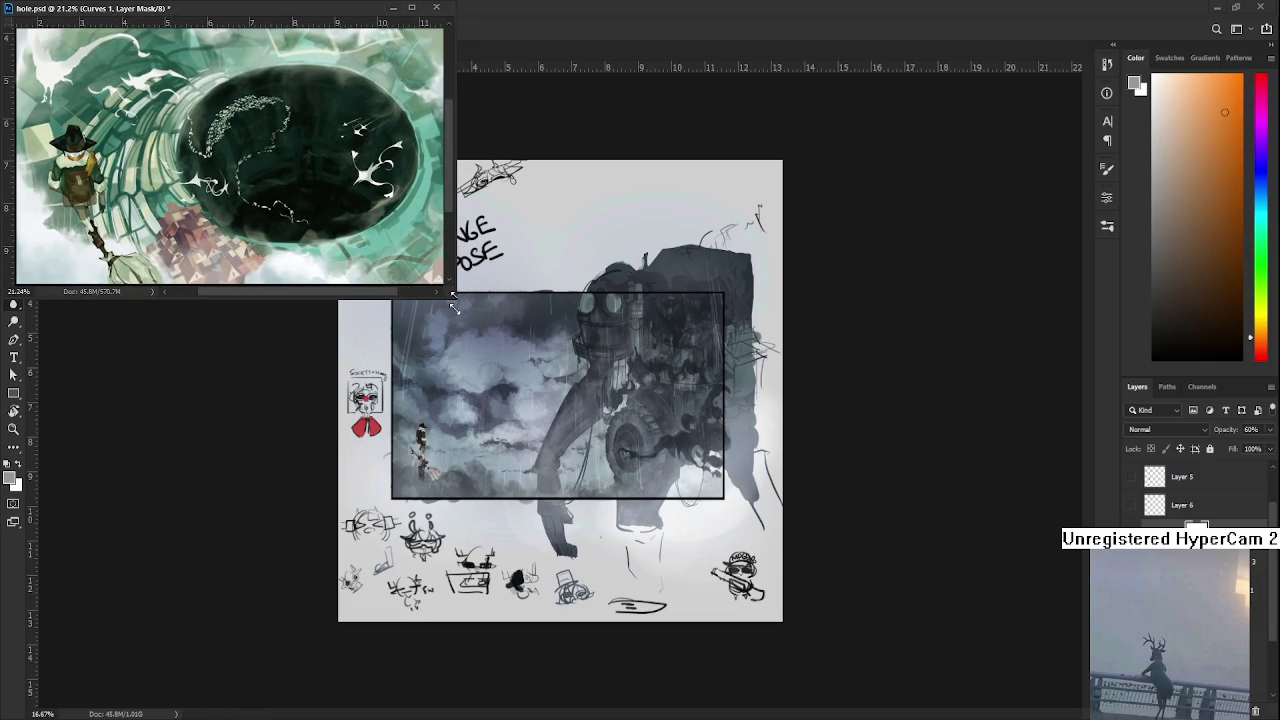
pyautogui.scroll(2, 650, 460)
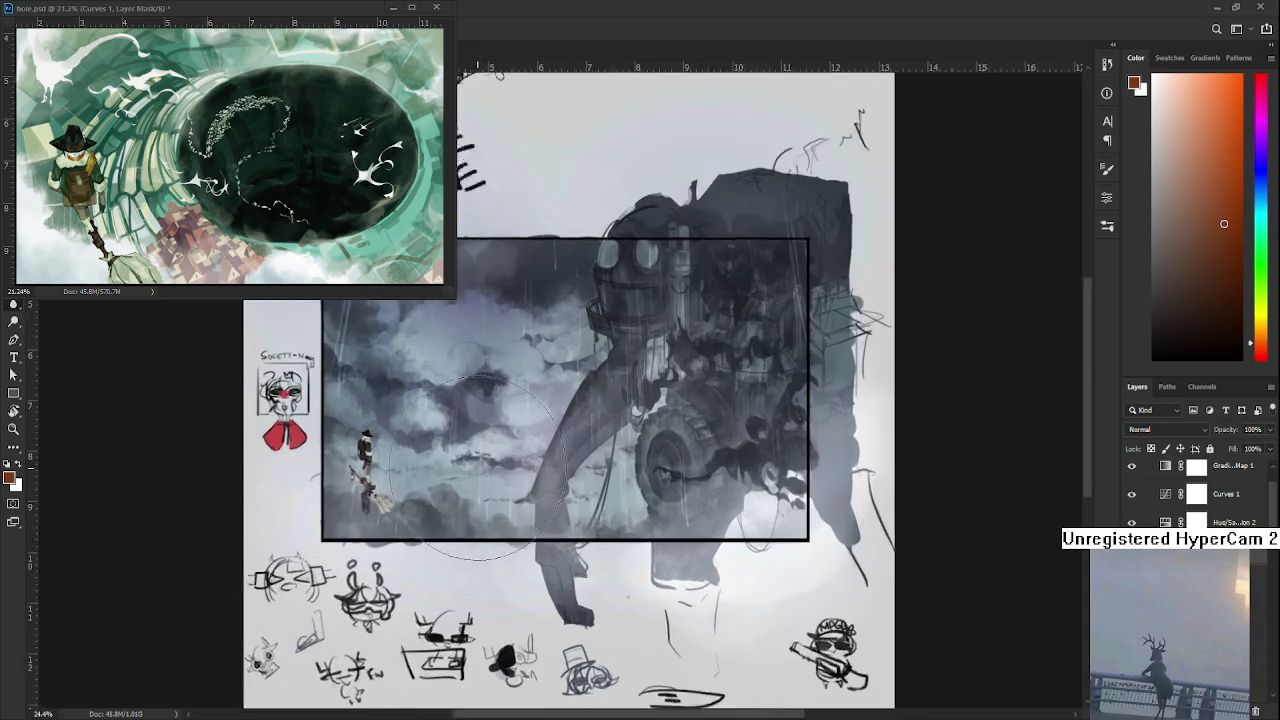
# - Activate the Automaton painting and toggle Layer 46 to see its effect on the small figure
pyautogui.scroll(2, 560, 480)
pyautogui.scroll(1, 480, 495)
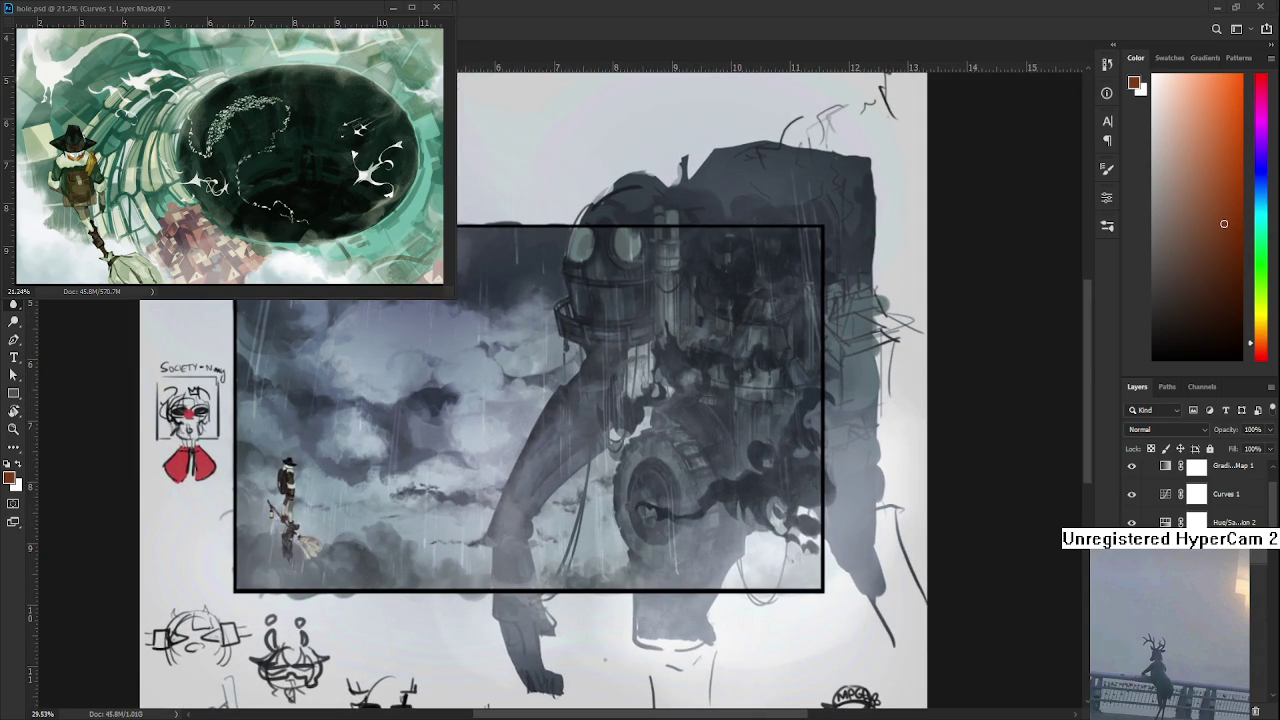
pyautogui.click(990, 560)
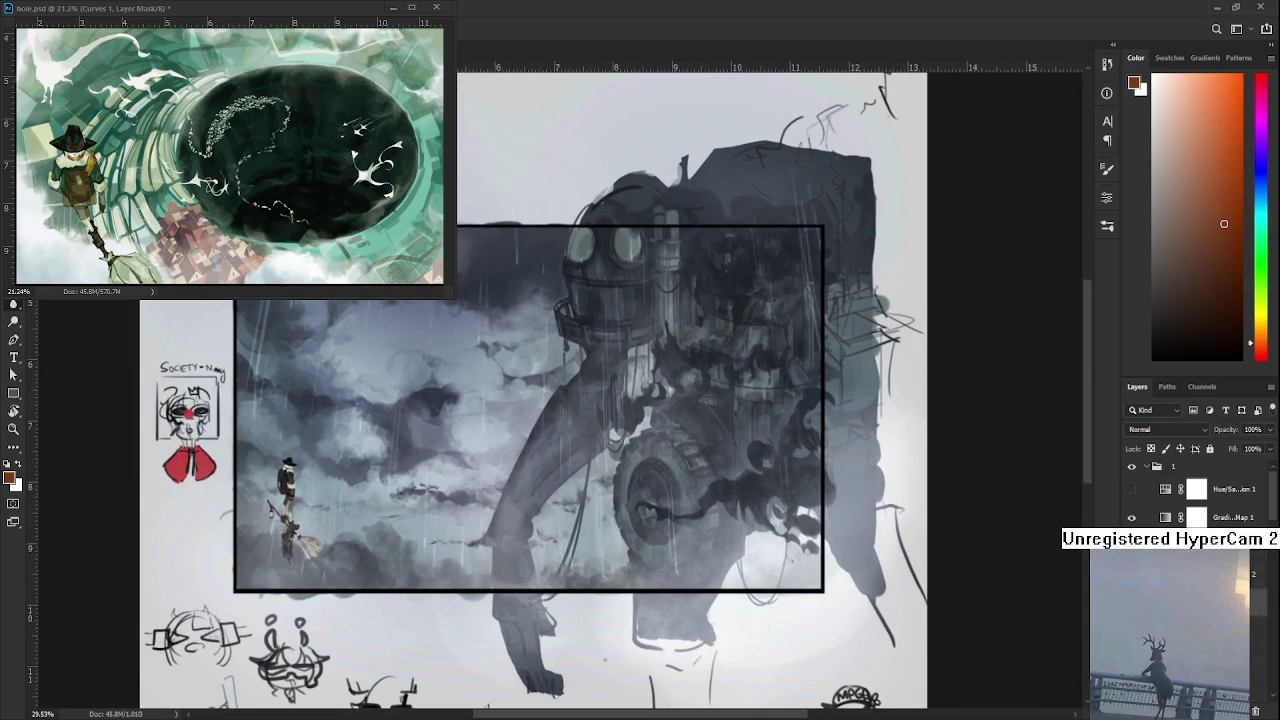
pyautogui.scroll(-1, 1200, 495)
pyautogui.scroll(-1, 1200, 495)
pyautogui.scroll(-1, 1200, 495)
pyautogui.scroll(-1, 1200, 495)
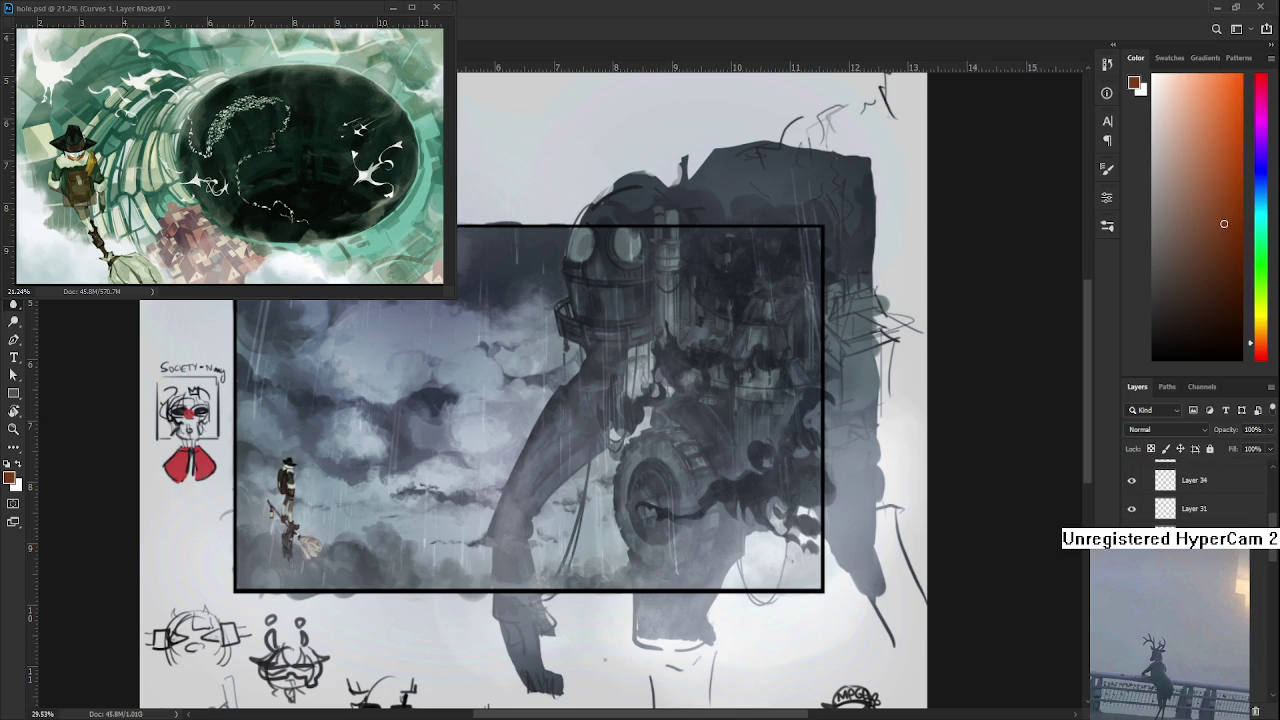
pyautogui.scroll(-1, 1200, 495)
pyautogui.click(1131, 513)
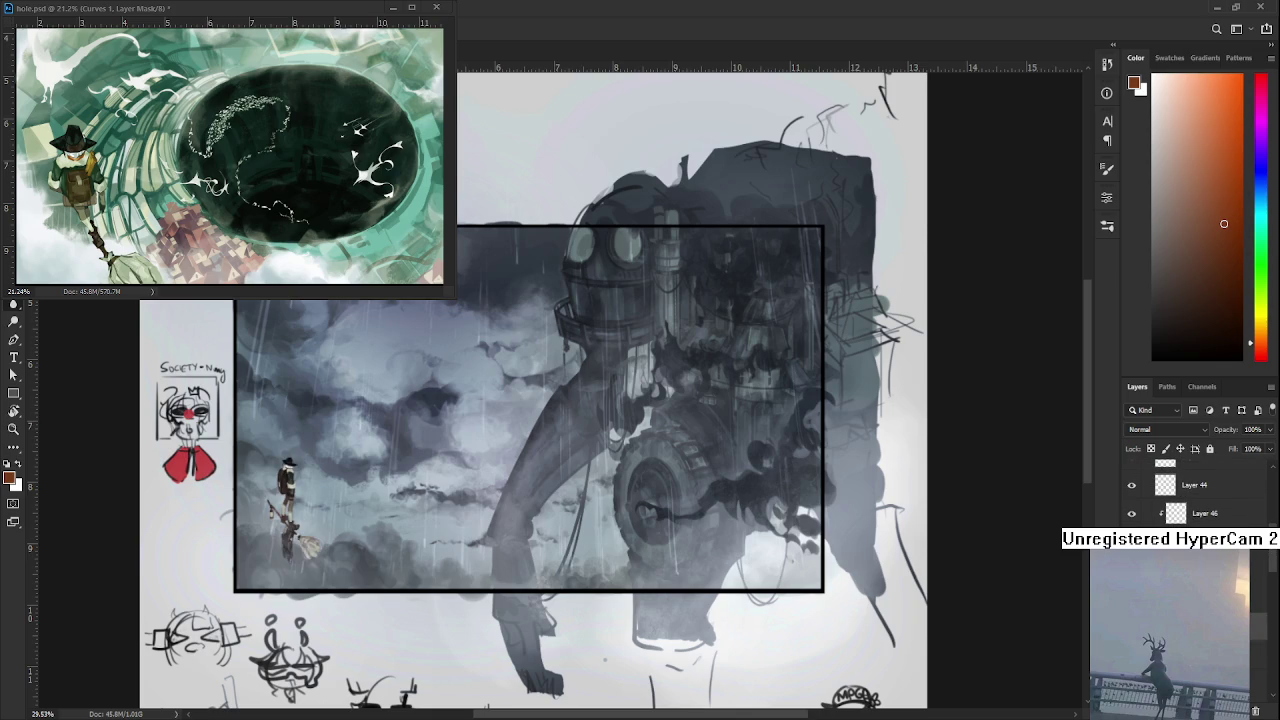
pyautogui.scroll(1, 1131, 513)
pyautogui.click(1133, 504)
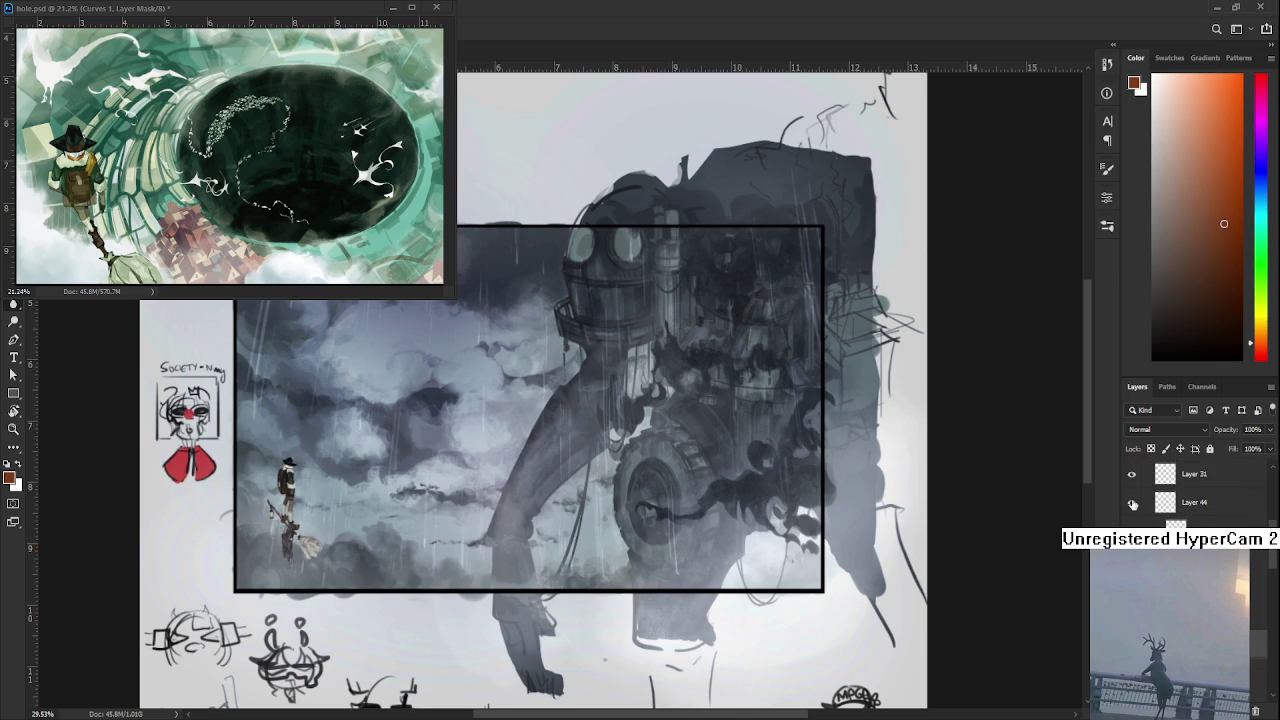
# - Move Layer 44 into Group 1, collapse the group and leave it hidden
pyautogui.click(1218, 505)
pyautogui.moveTo(1203, 522)
pyautogui.mouseDown()
pyautogui.moveTo(1156, 512)
pyautogui.moveTo(1160, 502)
pyautogui.mouseUp()
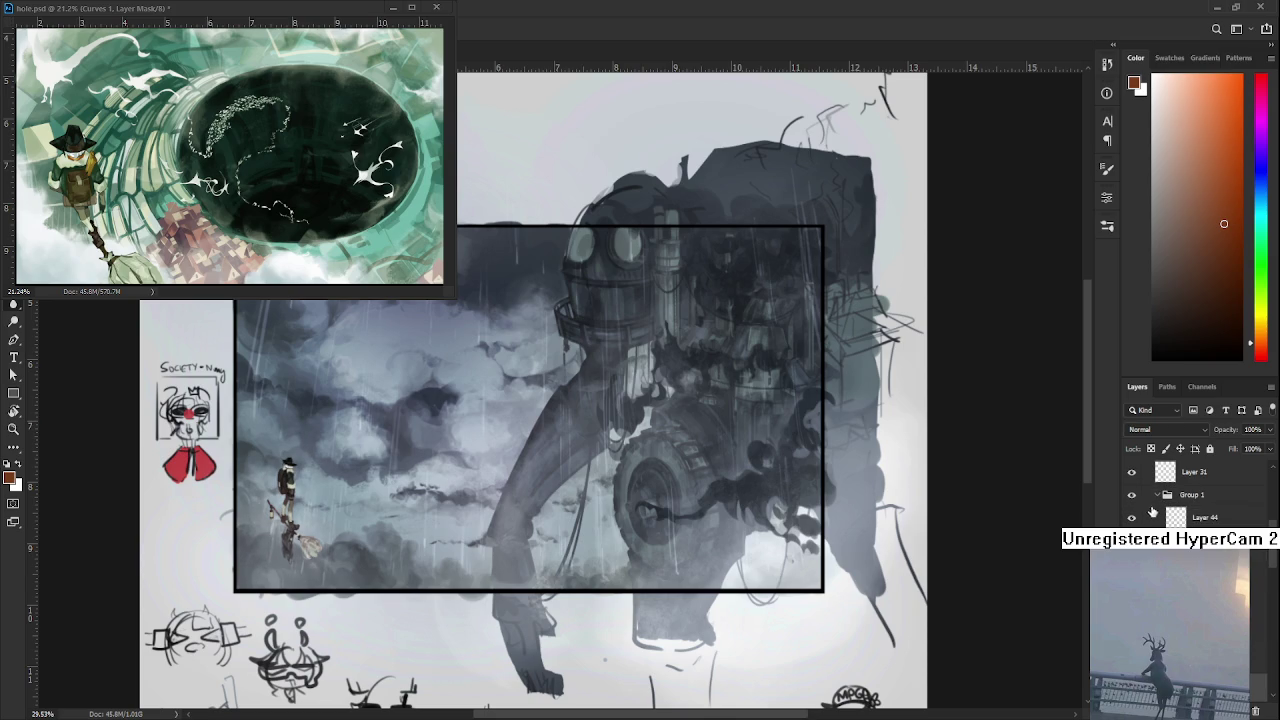
pyautogui.click(1157, 496)
pyautogui.click(1133, 500)
pyautogui.click(1133, 500)
pyautogui.click(1133, 500)
pyautogui.click(1133, 500)
pyautogui.click(1133, 500)
pyautogui.click(1133, 500)
pyautogui.click(1133, 500)
pyautogui.moveTo(719, 504); pyautogui.dragTo(717, 576)
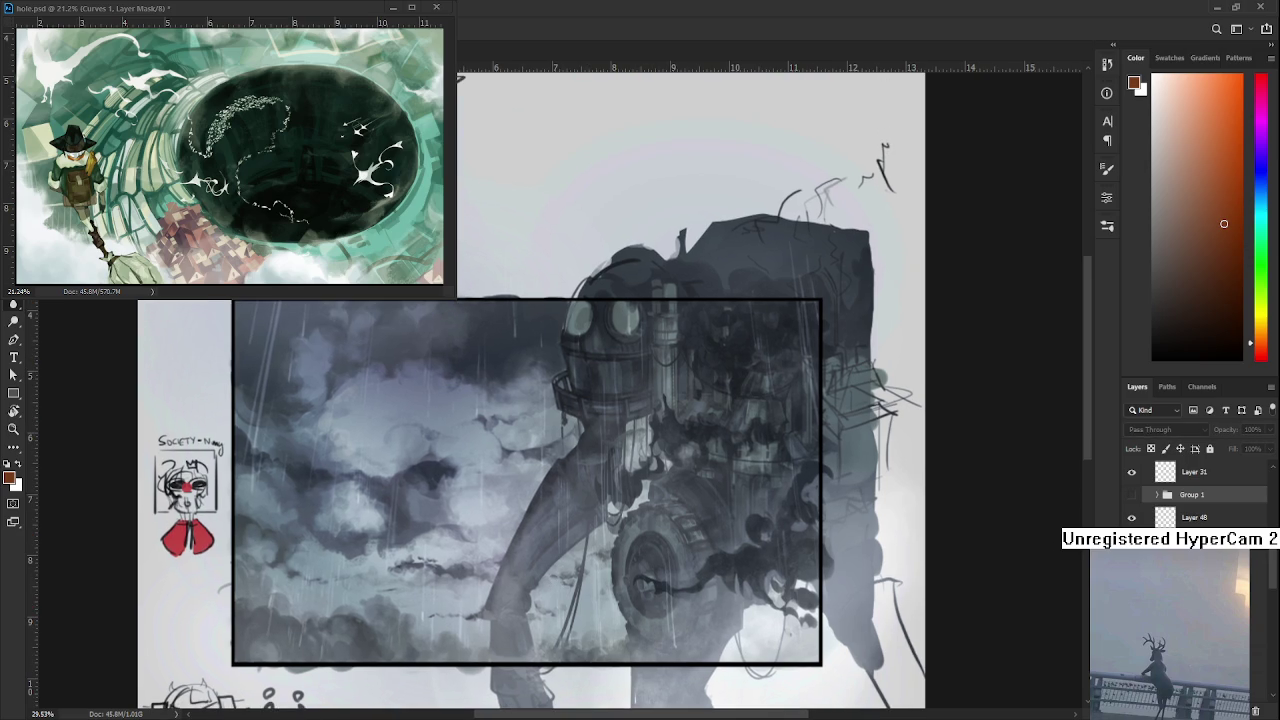
# - Add a new blank layer with black/white colours and a Brush at 0° angle
pyautogui.hotkey('ctrl', 'shift', 'alt', 'n')
pyautogui.press('d')
pyautogui.press('b')
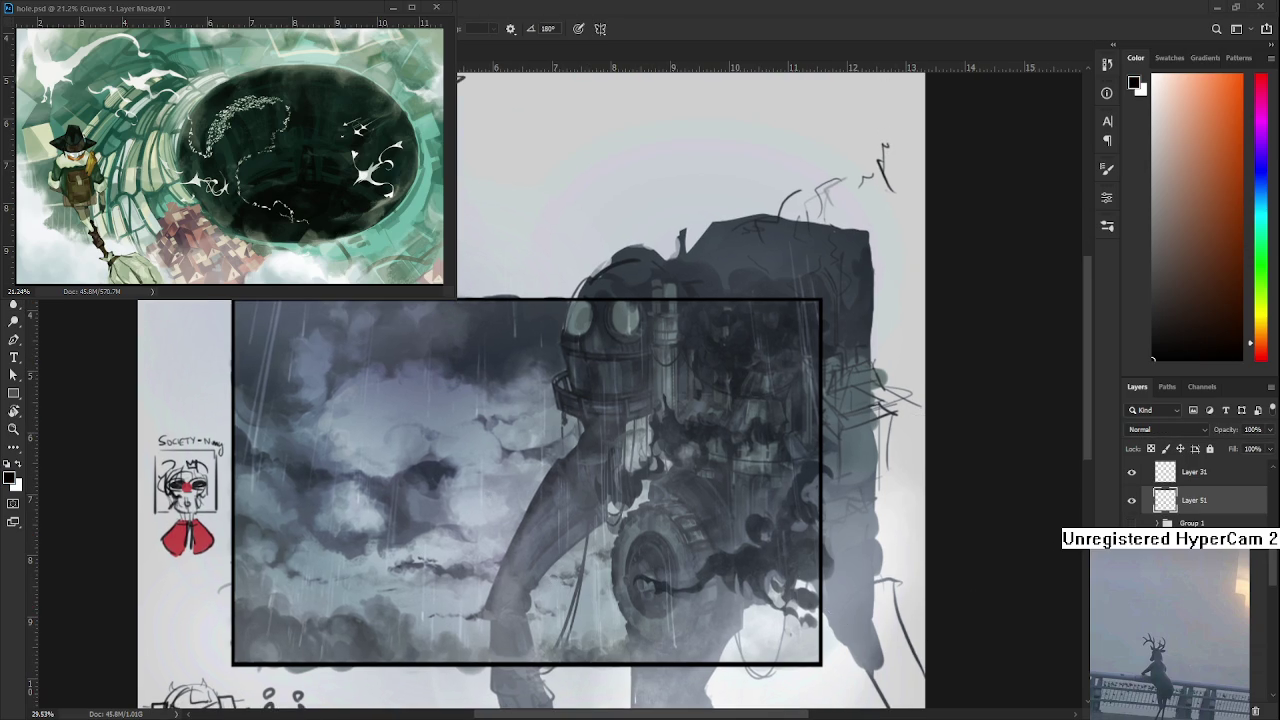
pyautogui.press('e')
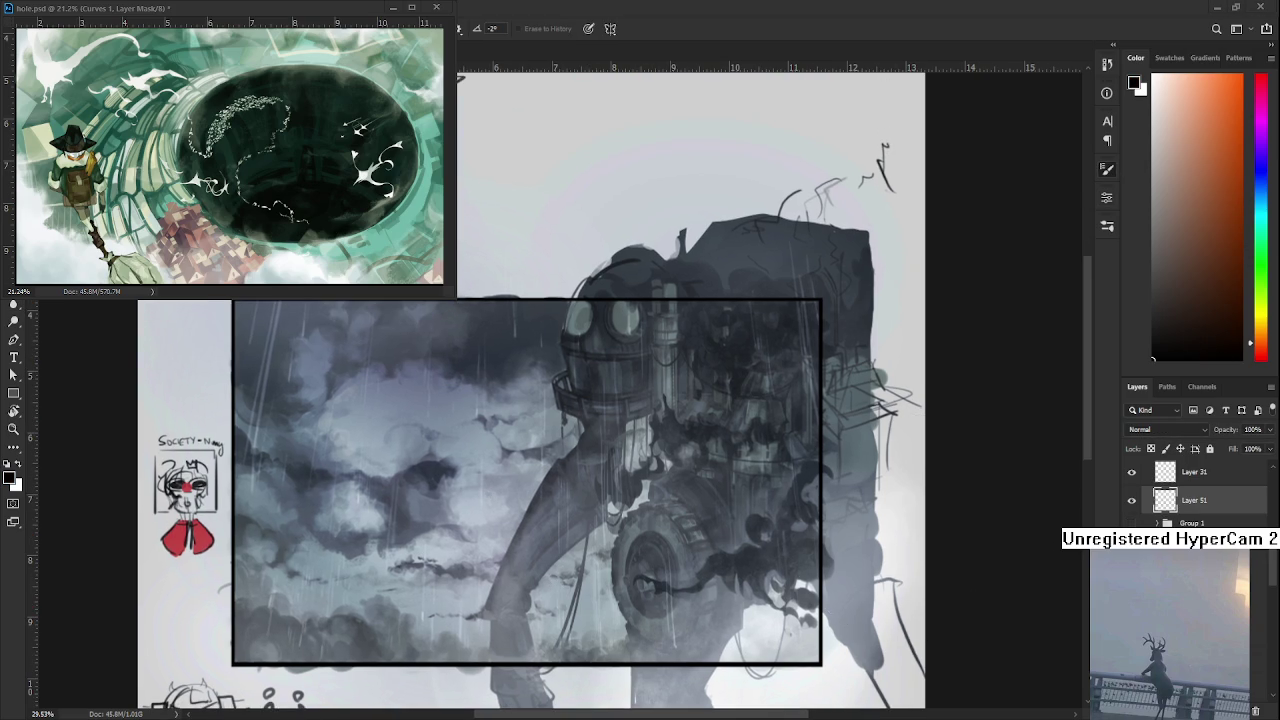
pyautogui.press('b')
pyautogui.press('.')
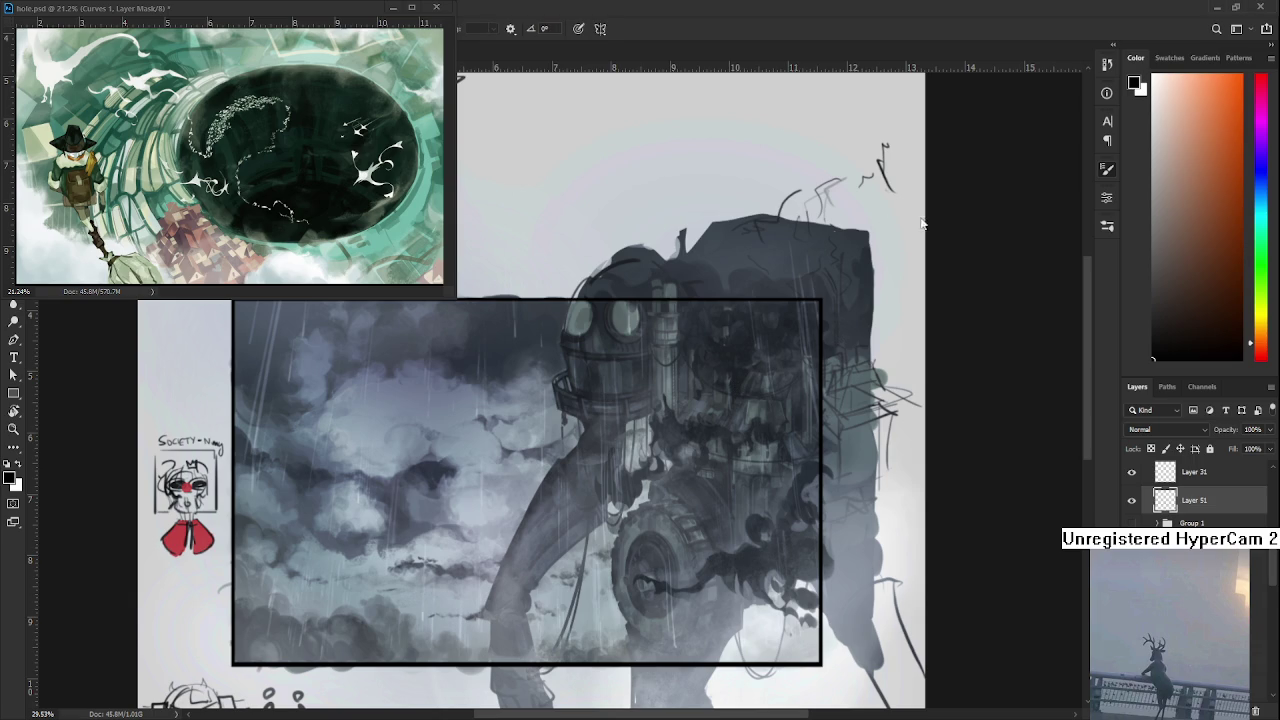
pyautogui.press('e')
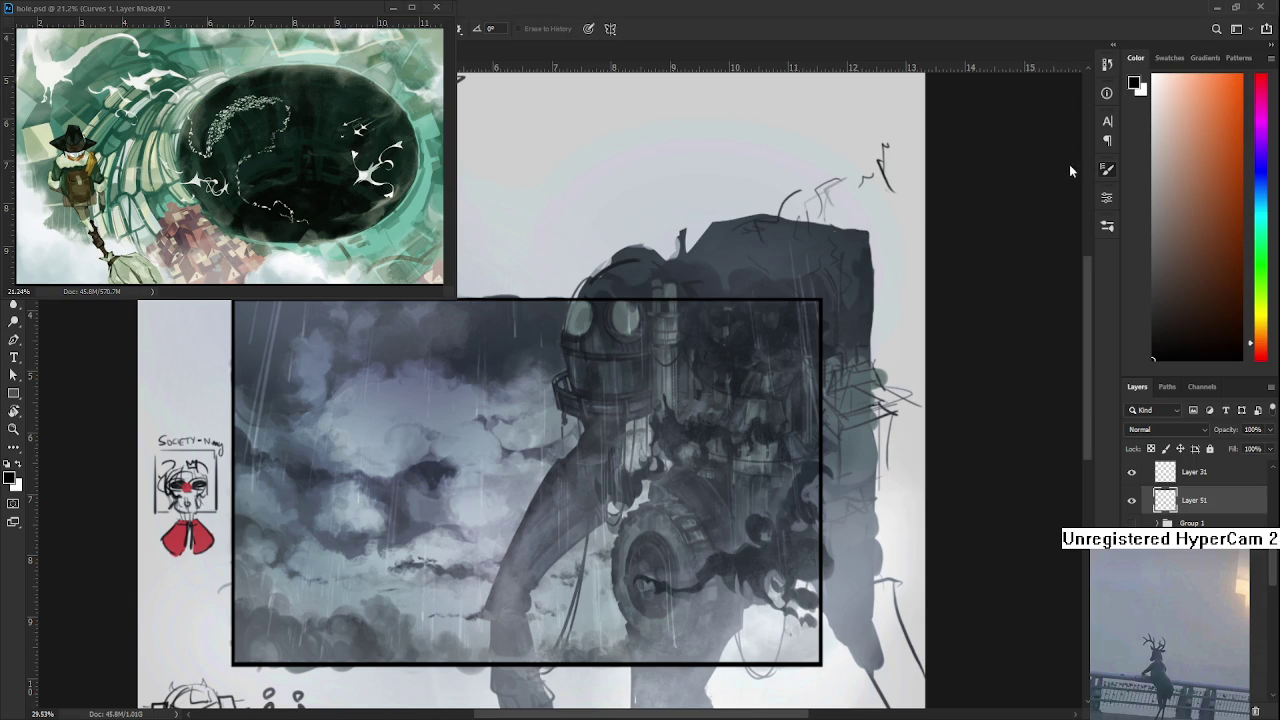
pyautogui.press('b')
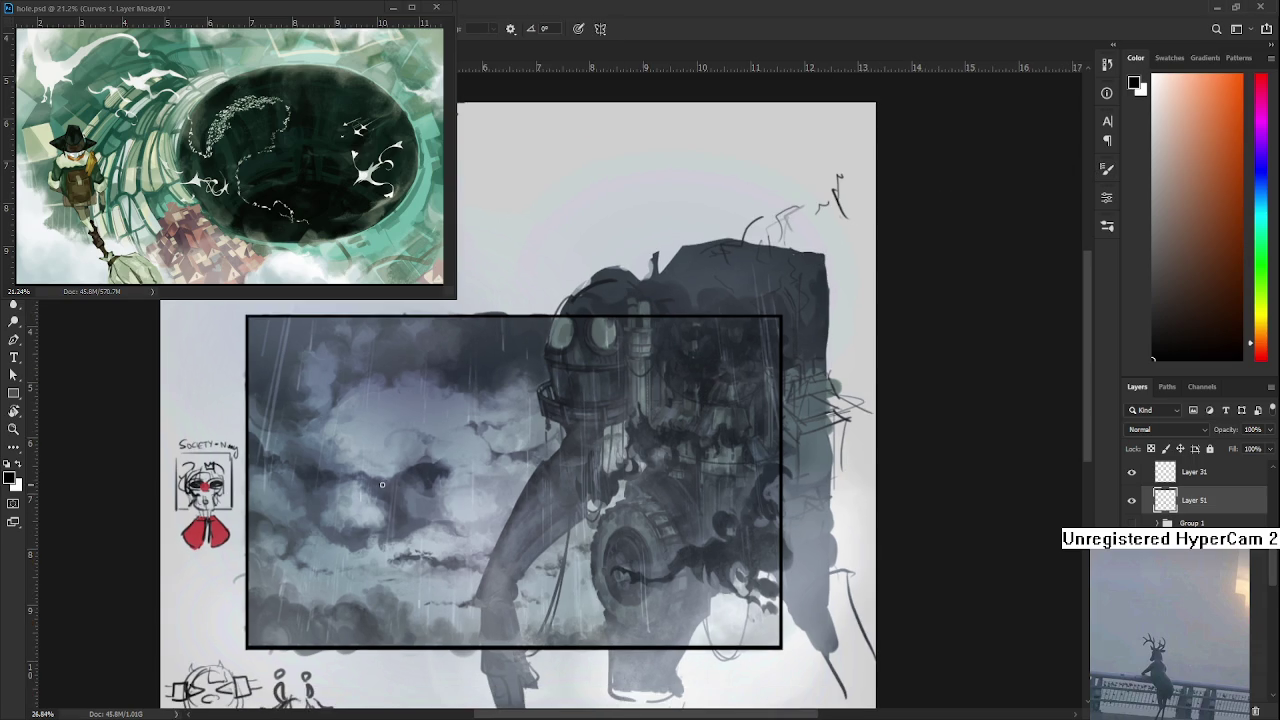
# - Pan and zoom around the cloudy storm scene near the robot's upper right
pyautogui.scroll(-1, 397, 449)
pyautogui.scroll(-1, 386, 457)
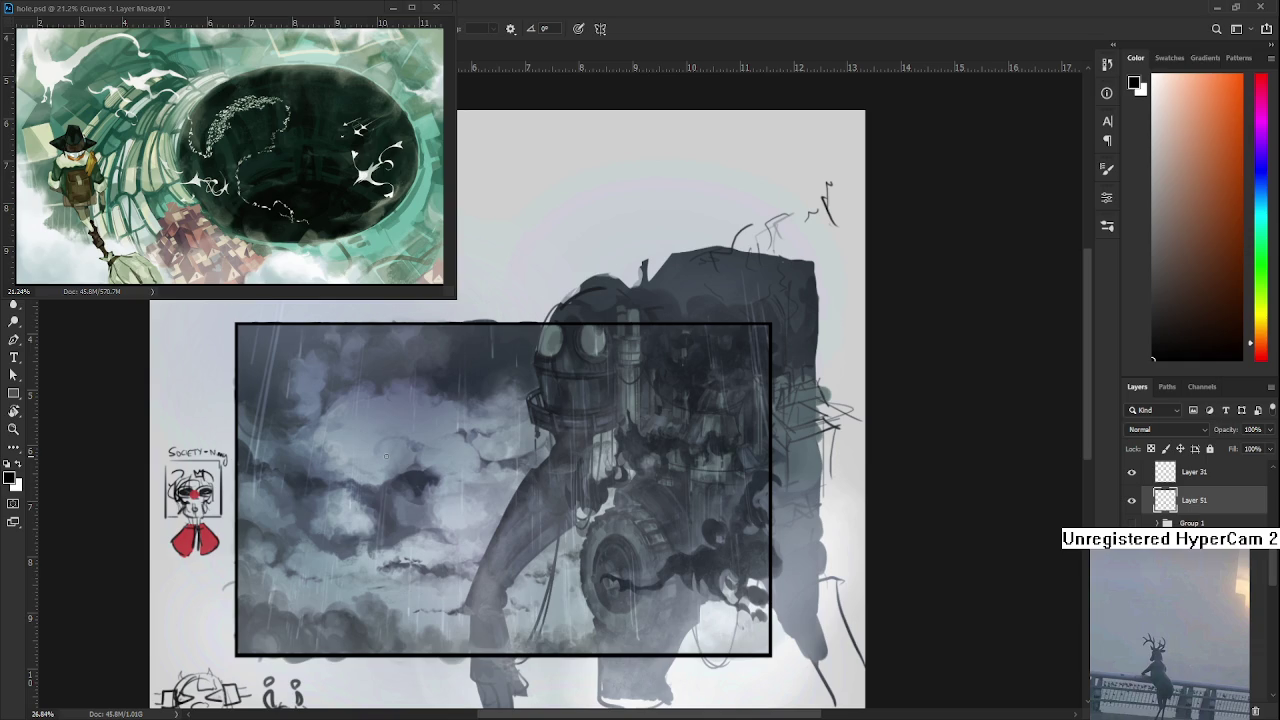
pyautogui.scroll(1, 386, 457)
pyautogui.scroll(3, 386, 457)
pyautogui.scroll(-2, 400, 470)
pyautogui.moveTo(394, 535)
pyautogui.mouseDown()
pyautogui.moveTo(423, 480)
pyautogui.moveTo(491, 534)
pyautogui.mouseUp()
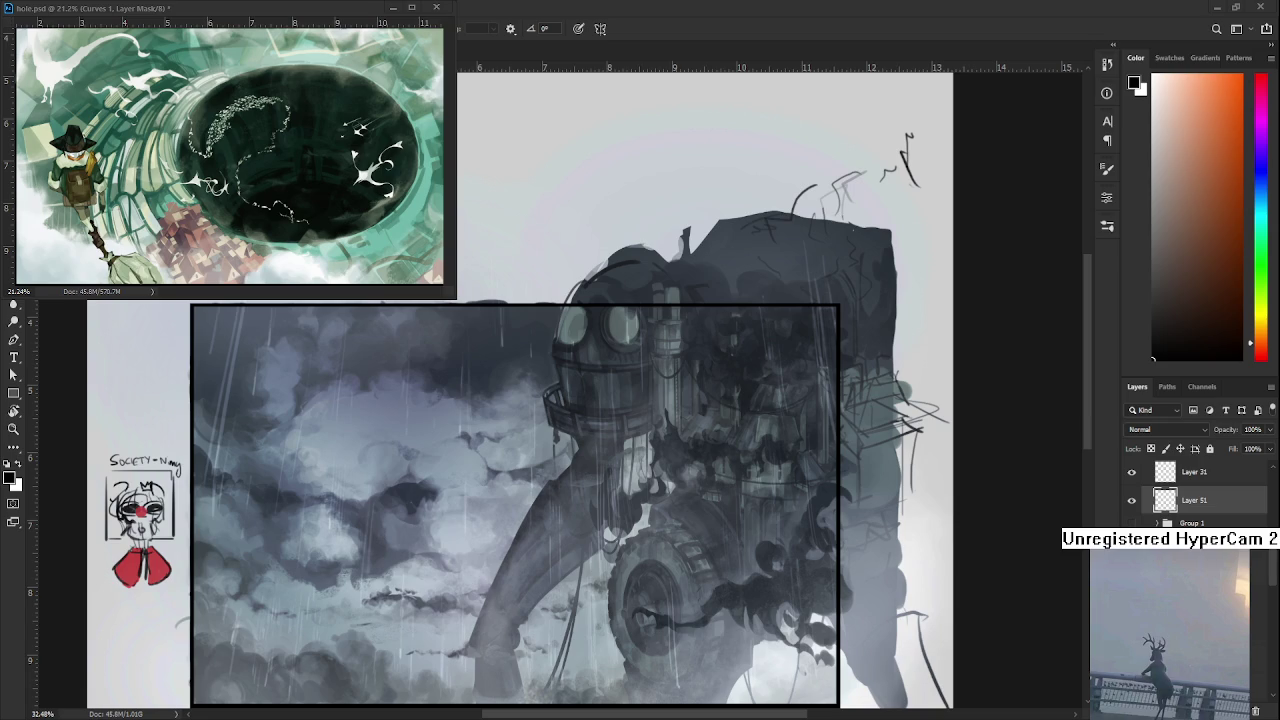
pyautogui.scroll(-2, 449, 570)
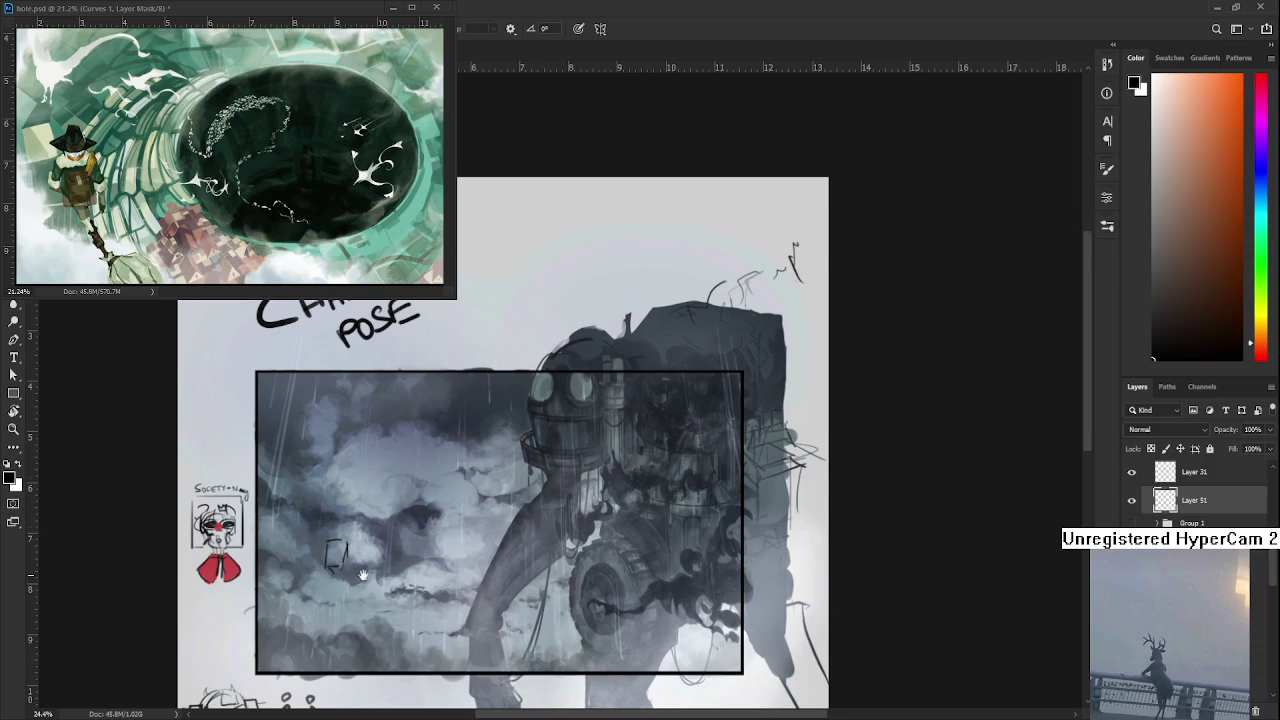
pyautogui.moveTo(335, 572); pyautogui.dragTo(340, 532)
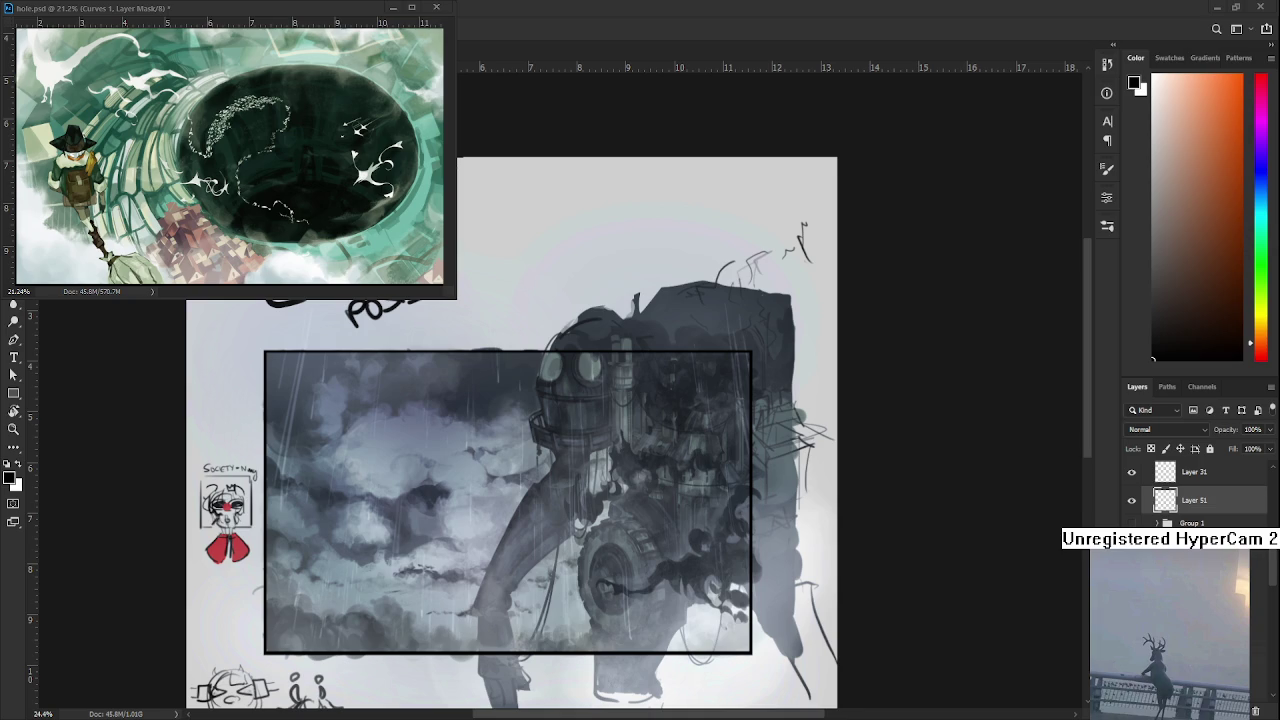
# - Brush a small box-shaped mark on the left clouds, erasing and redrawing part of it
pyautogui.scroll(1, 484, 536)
pyautogui.scroll(3, 421, 525)
pyautogui.press('b')
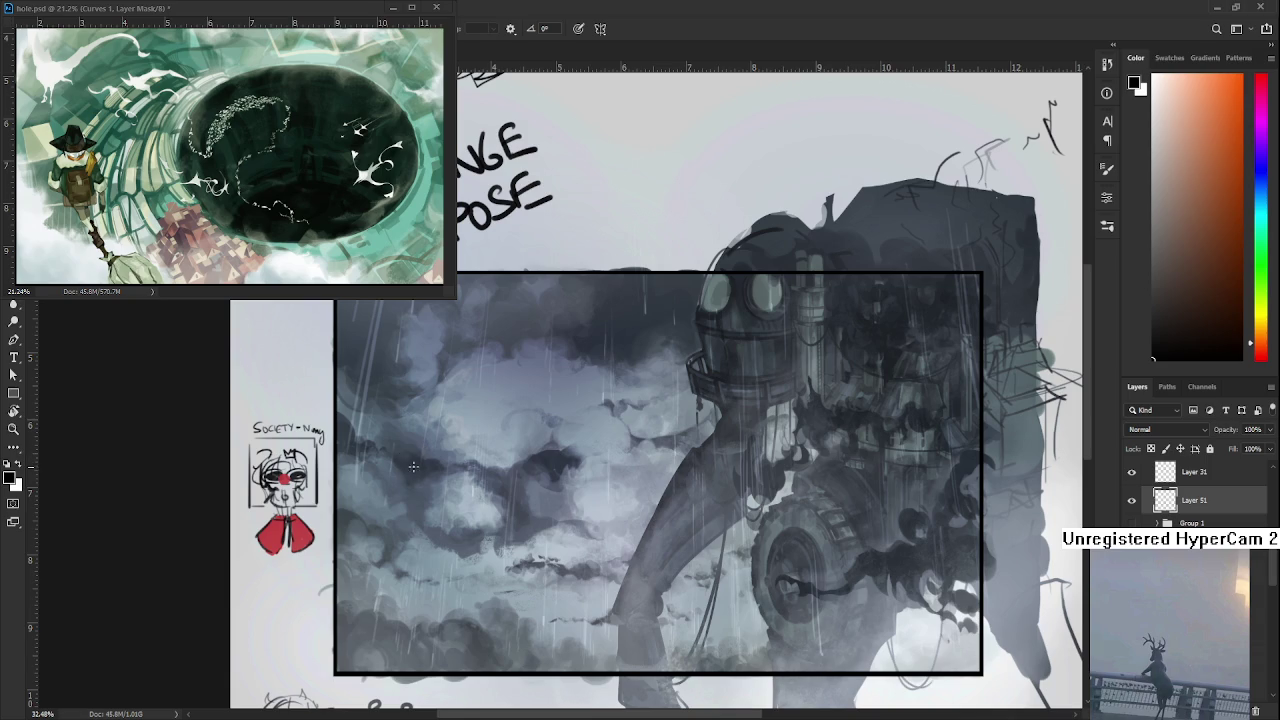
pyautogui.moveTo(411, 464)
pyautogui.mouseDown()
pyautogui.moveTo(404, 484)
pyautogui.moveTo(417, 480)
pyautogui.mouseUp()
pyautogui.press('e')
pyautogui.press('b')
# - Move the box mark upward with Free Transform, commit, and deselect
pyautogui.hotkey('ctrl', 't')
pyautogui.moveTo(437, 502); pyautogui.dragTo(438, 340)
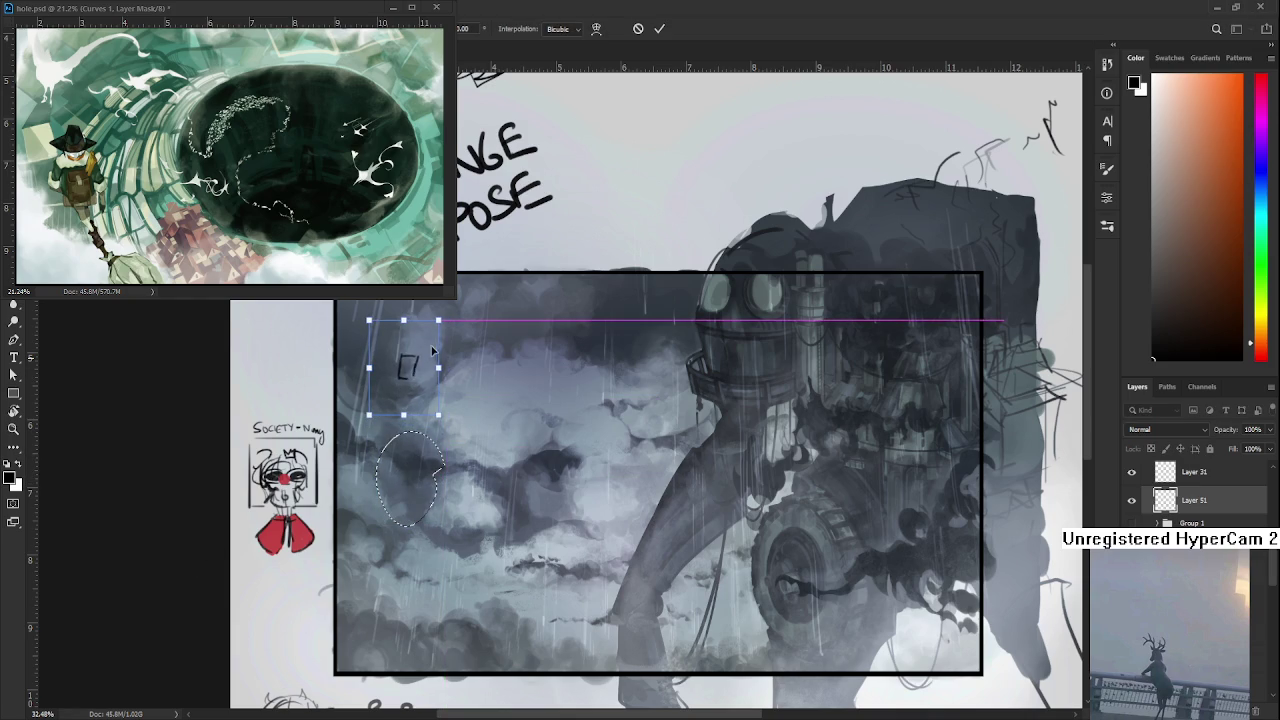
pyautogui.press('Return')
pyautogui.hotkey('ctrl', 'd')
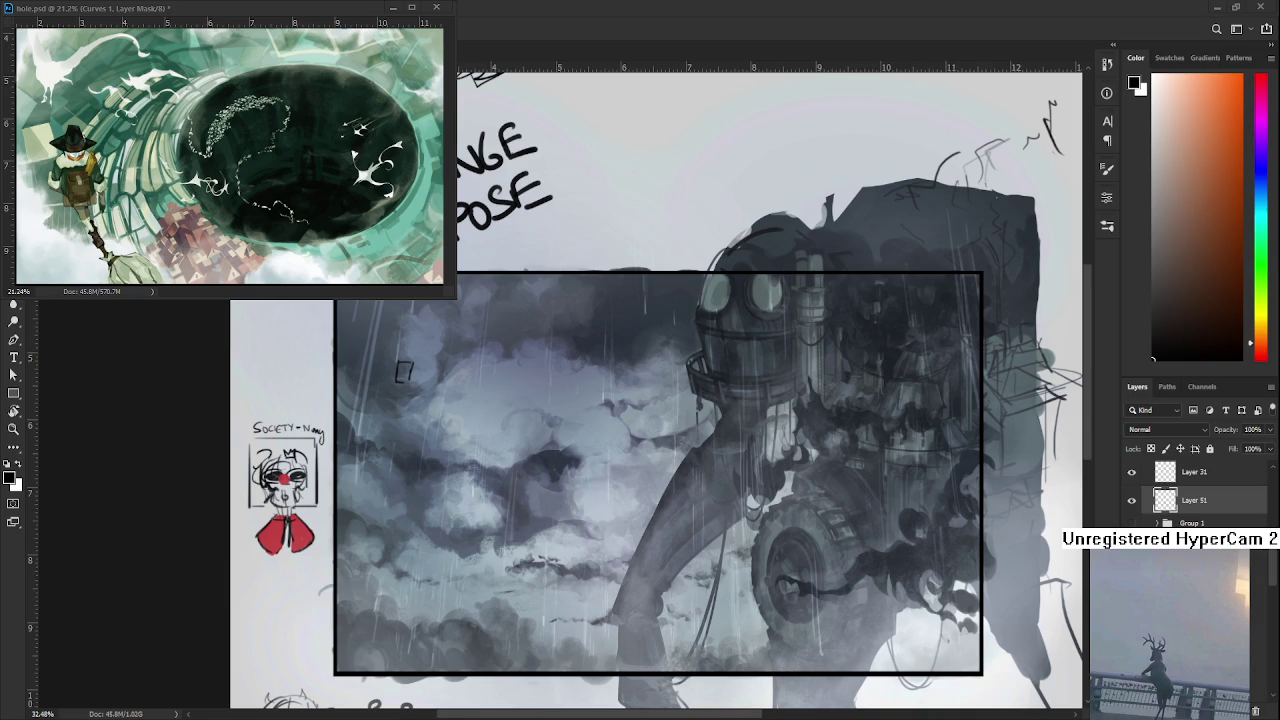
# - Add a brim line under the box and sketch the figure's body and two legs
pyautogui.press('b')
pyautogui.moveTo(398, 384); pyautogui.dragTo(420, 384)
pyautogui.moveTo(398, 388)
pyautogui.mouseDown()
pyautogui.moveTo(388, 426)
pyautogui.moveTo(412, 406)
pyautogui.moveTo(380, 428)
pyautogui.moveTo(410, 428)
pyautogui.moveTo(392, 512)
pyautogui.mouseUp()
pyautogui.moveTo(406, 450)
pyautogui.mouseDown()
pyautogui.moveTo(381, 528)
pyautogui.moveTo(406, 526)
pyautogui.mouseUp()
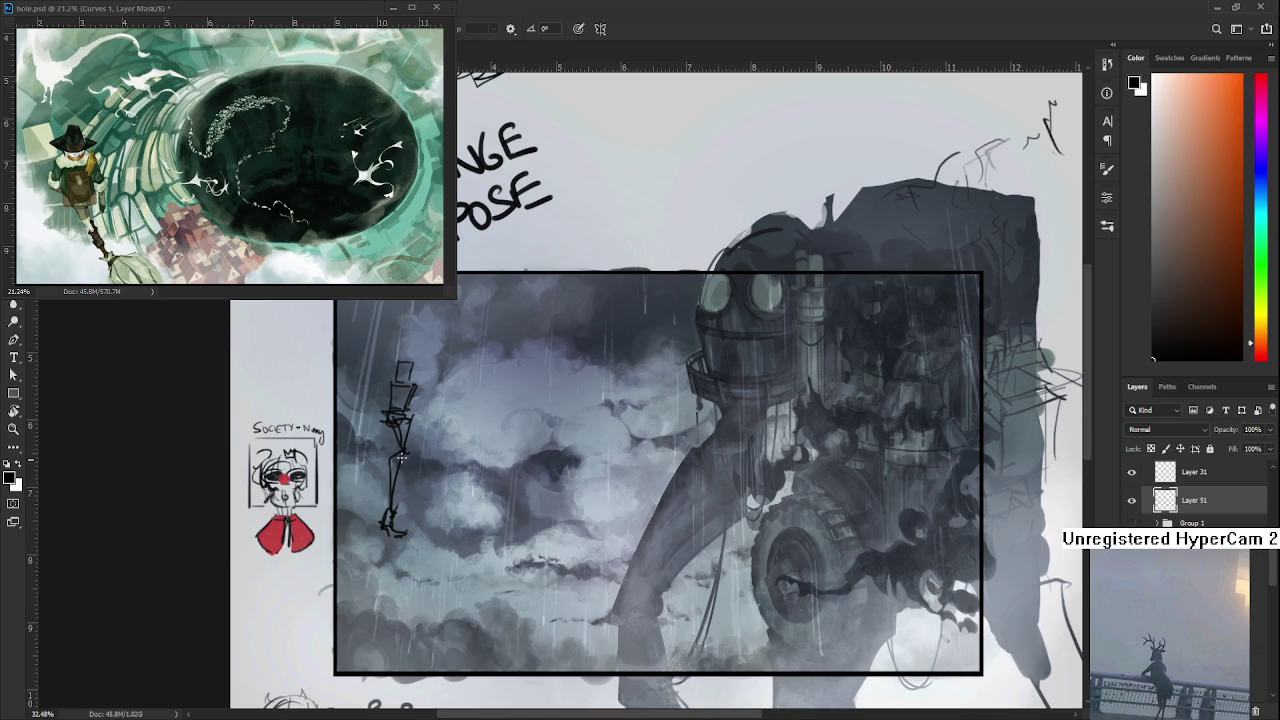
pyautogui.moveTo(400, 456); pyautogui.dragTo(418, 520)
# - Outline the head under the top hat and draw the figure's left side and right arm
pyautogui.moveTo(447, 456); pyautogui.dragTo(472, 540)
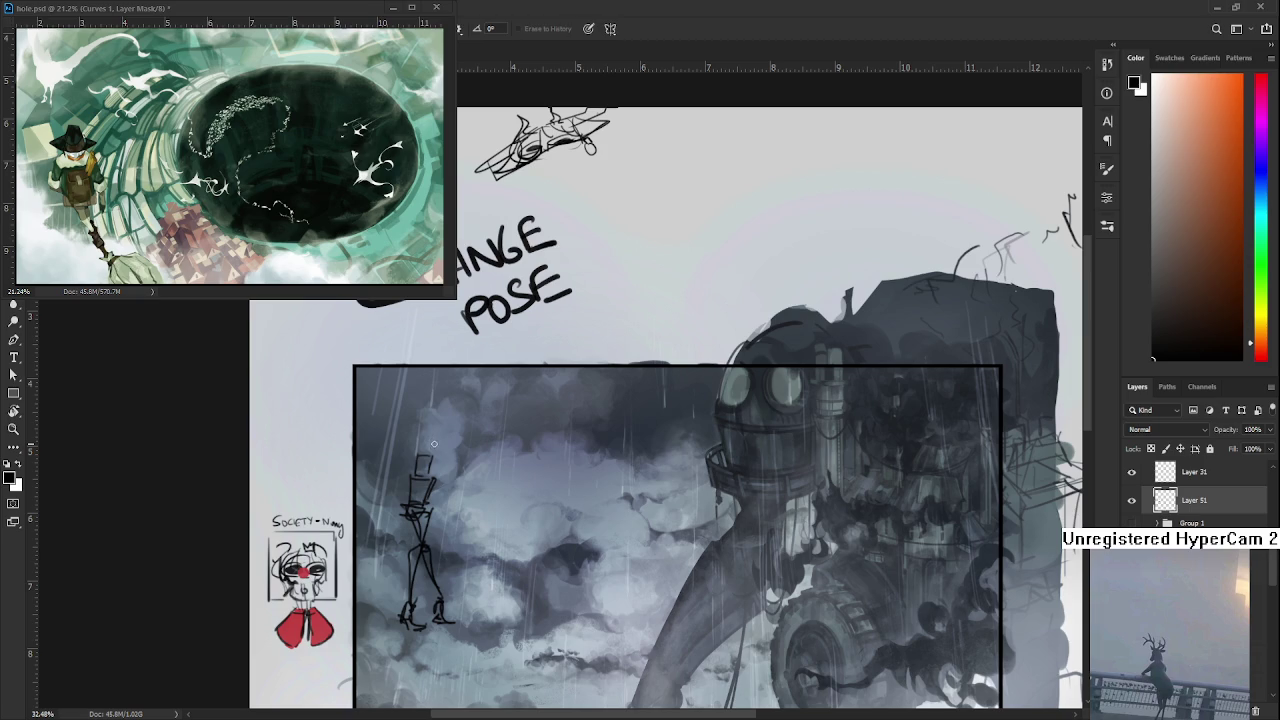
pyautogui.moveTo(414, 457); pyautogui.dragTo(434, 466)
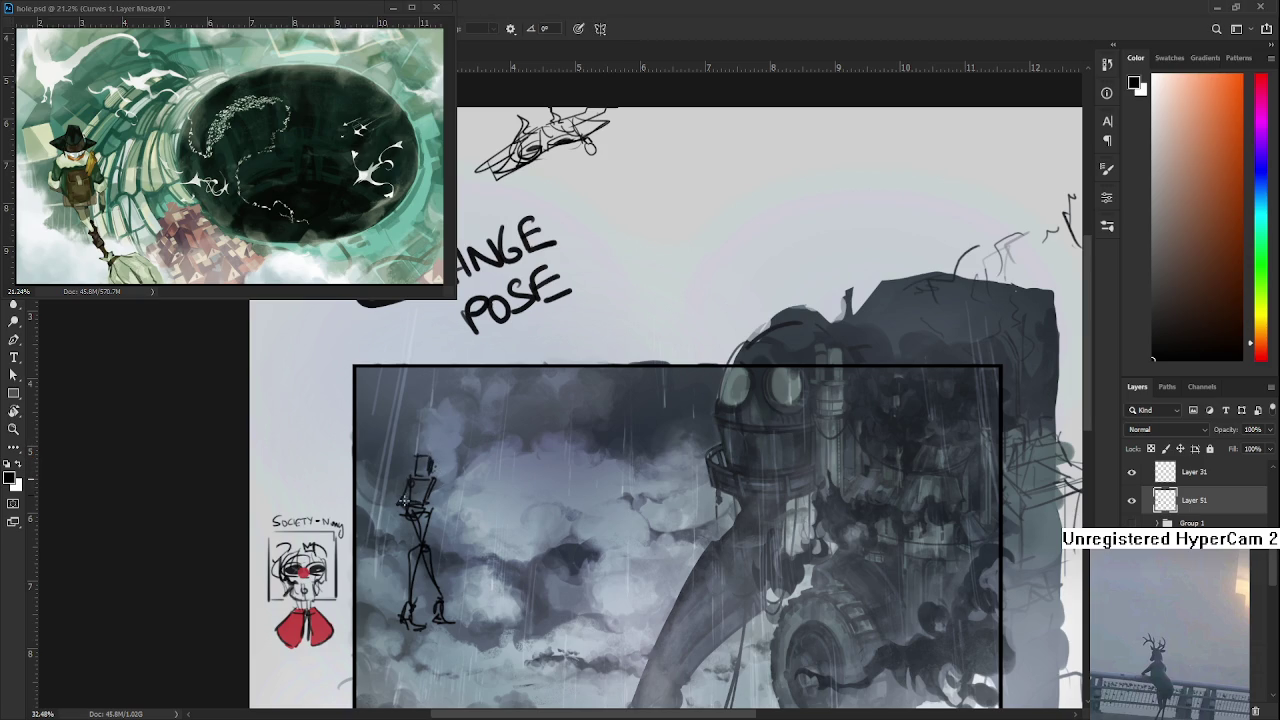
pyautogui.moveTo(408, 483); pyautogui.dragTo(392, 538)
pyautogui.moveTo(432, 478)
pyautogui.mouseDown()
pyautogui.moveTo(434, 503)
pyautogui.moveTo(478, 484)
pyautogui.mouseUp()
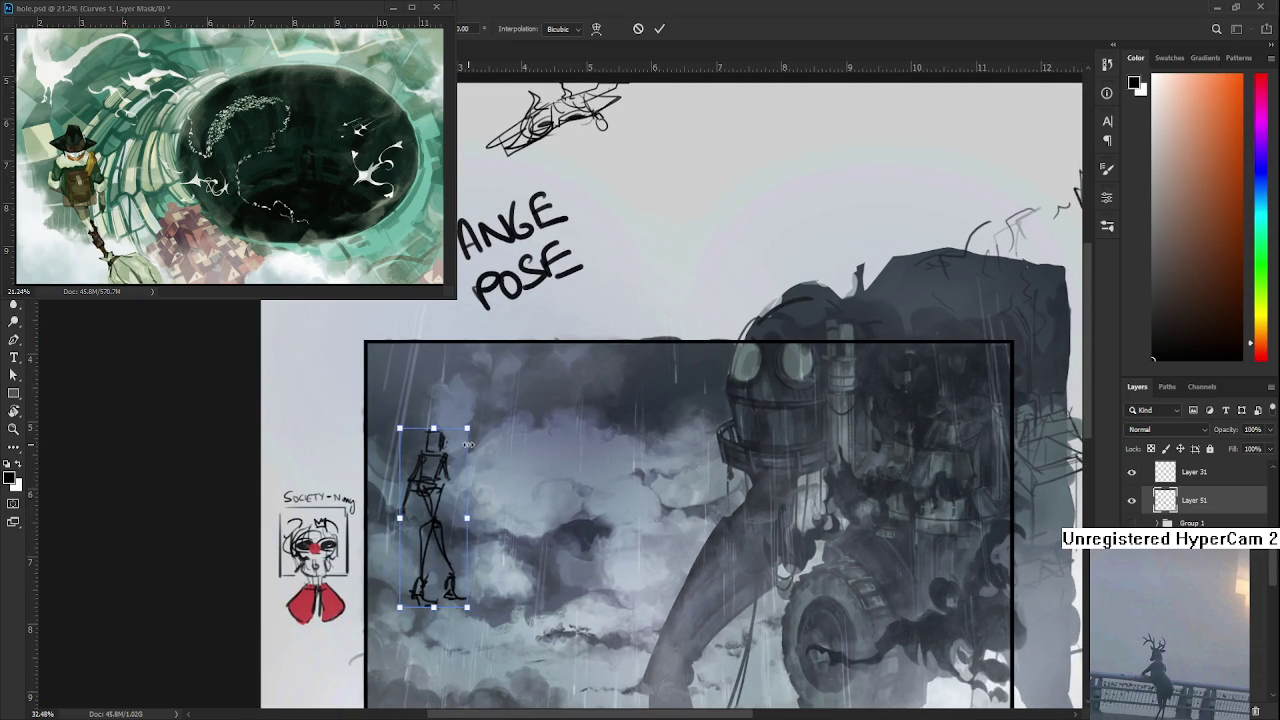
# - Select the stick figure's head, scale it smaller and nudge its position
pyautogui.moveTo(407, 411); pyautogui.dragTo(465, 460)
pyautogui.hotkey('ctrl', 't')
pyautogui.moveTo(465, 412); pyautogui.dragTo(458, 413)
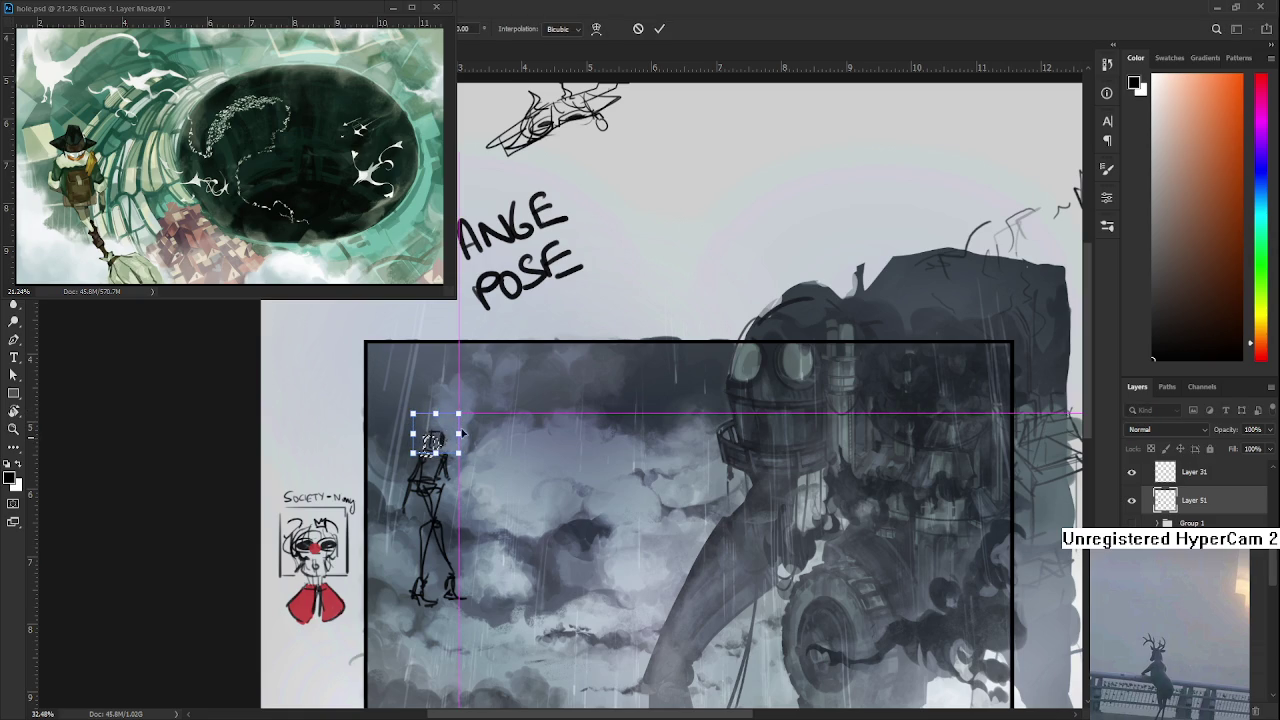
pyautogui.moveTo(472, 528); pyautogui.dragTo(466, 522)
pyautogui.press('Return')
# - Lasso the figure's body, scale it down and skew it slimmer, then deselect
pyautogui.moveTo(430, 482); pyautogui.dragTo(415, 492)
pyautogui.hotkey('ctrl', 't')
pyautogui.moveTo(485, 640)
pyautogui.mouseDown()
pyautogui.moveTo(474, 616)
pyautogui.moveTo(483, 633)
pyautogui.mouseUp()
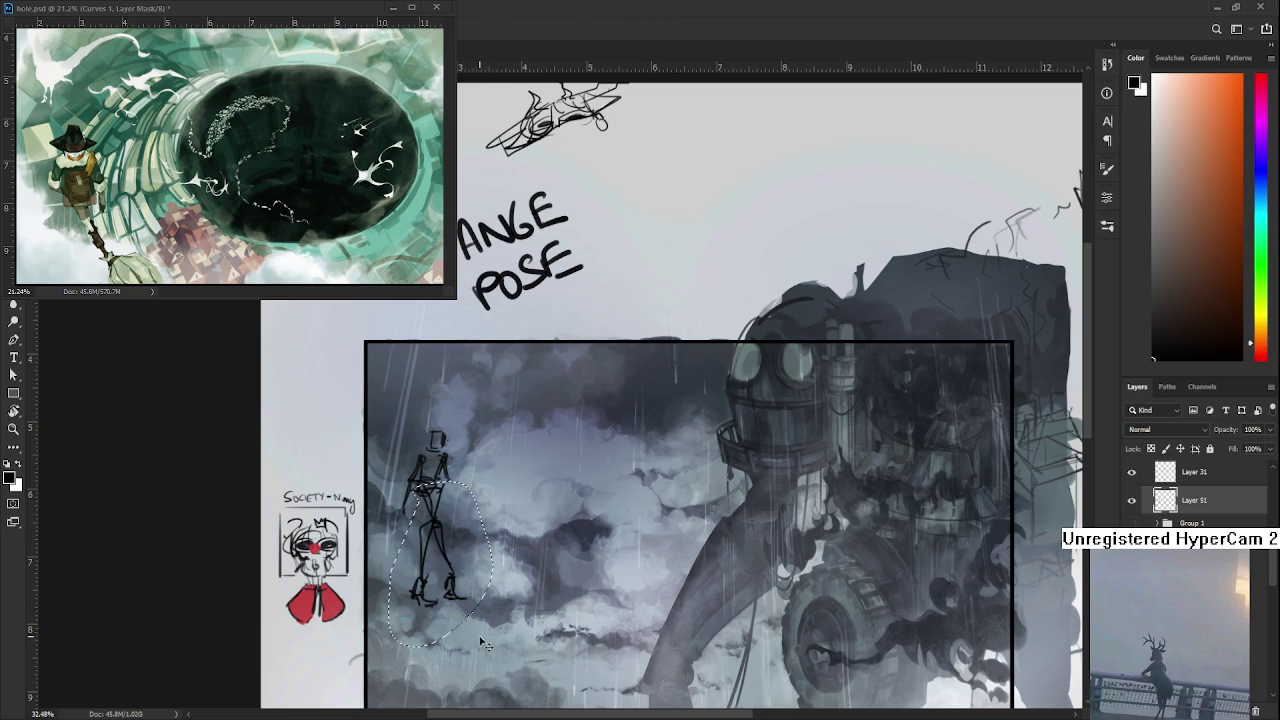
pyautogui.moveTo(483, 633); pyautogui.dragTo(477, 629)
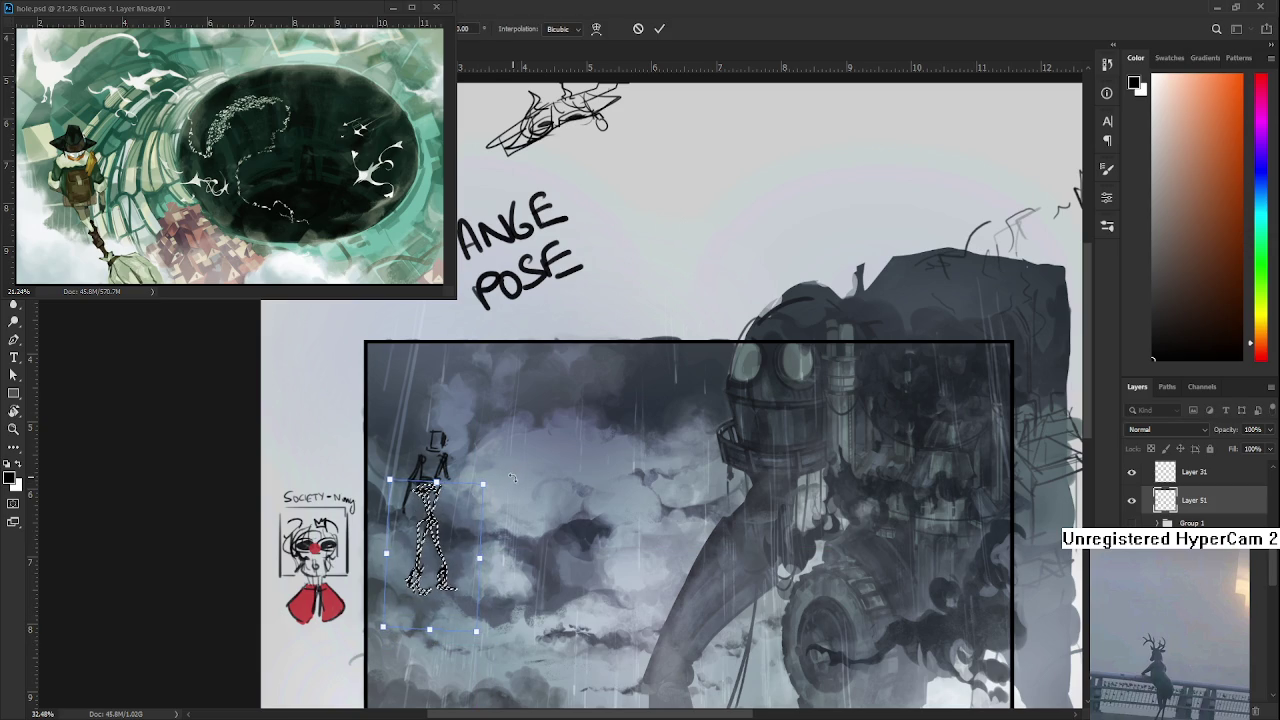
pyautogui.press('Return')
pyautogui.hotkey('ctrl', 'd')
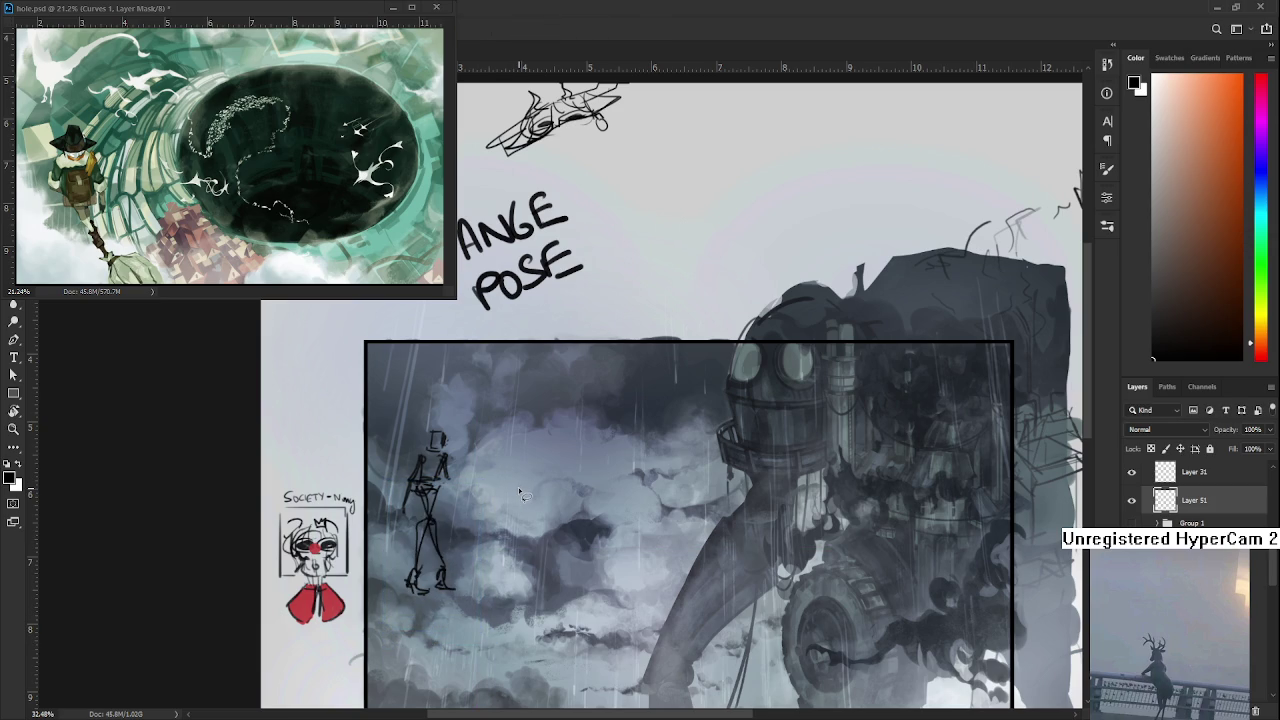
pyautogui.scroll(-3, 518, 487)
pyautogui.scroll(3, 441, 378)
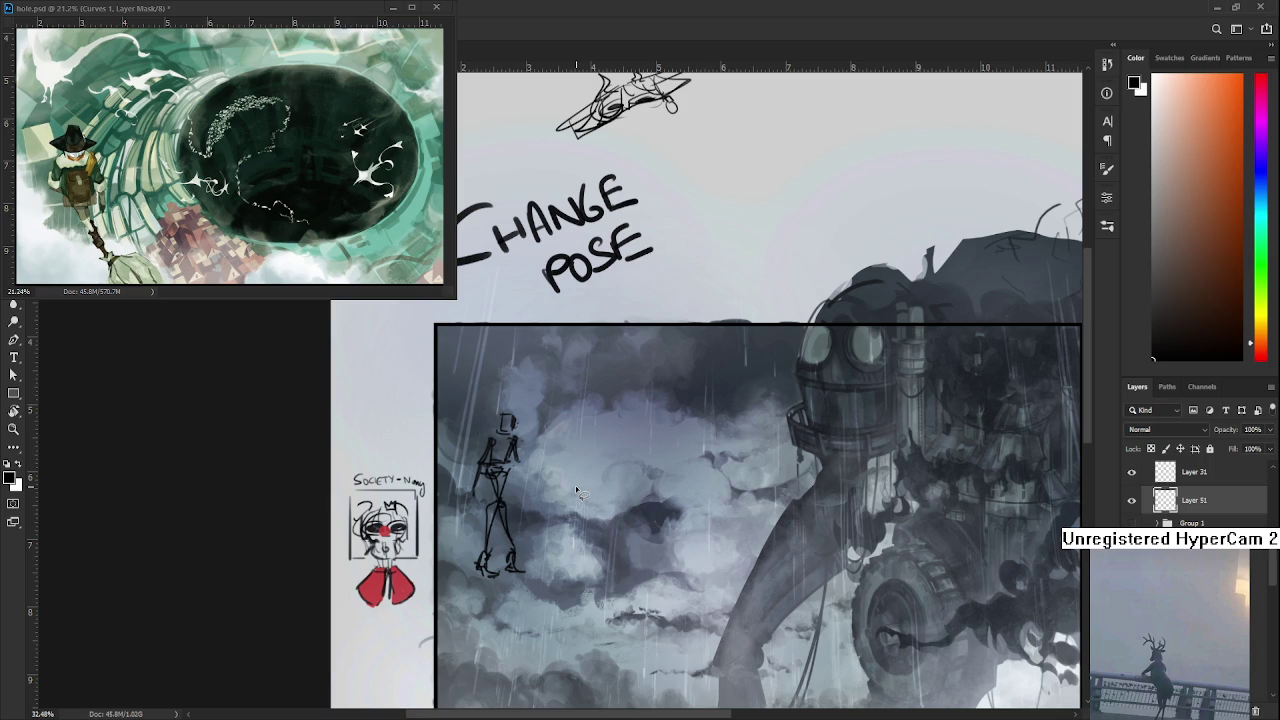
# - Lasso the stick figure's head and adjust its size and placement with Free Transform
pyautogui.scroll(1, 575, 488)
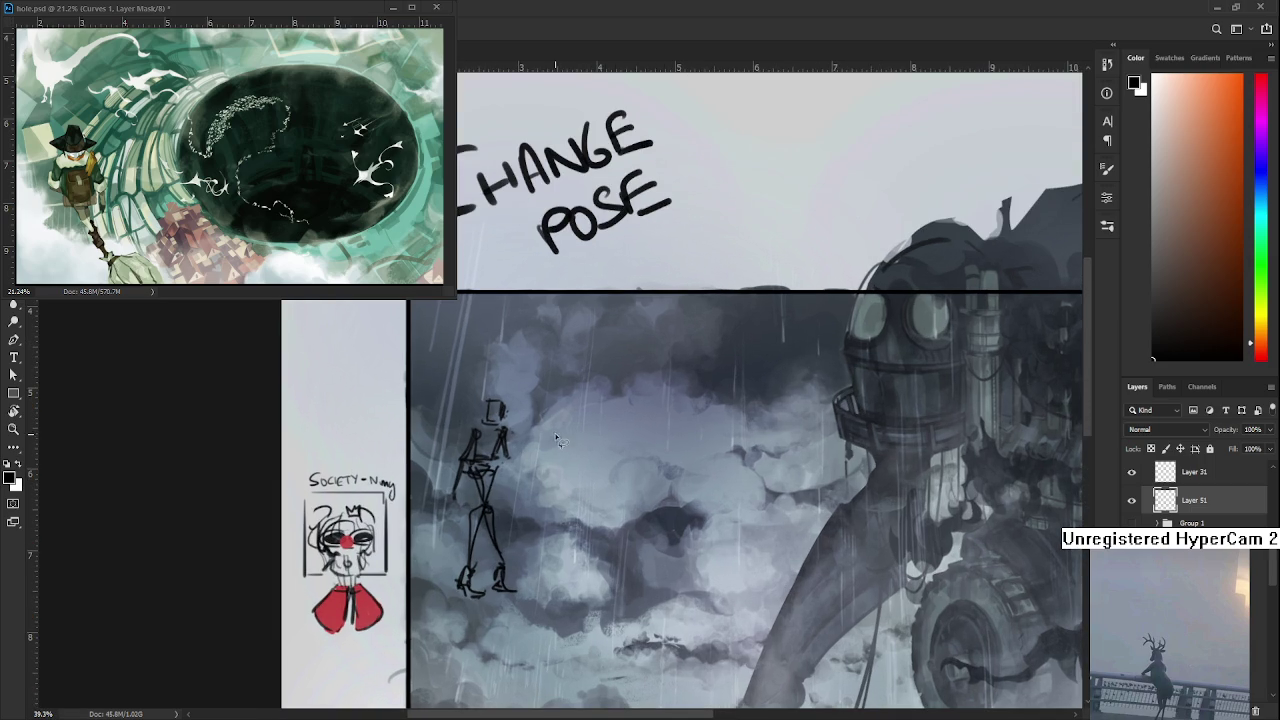
pyautogui.press('b')
pyautogui.moveTo(532, 380); pyautogui.dragTo(512, 425)
pyautogui.press('space')
pyautogui.hotkey('ctrl', 't')
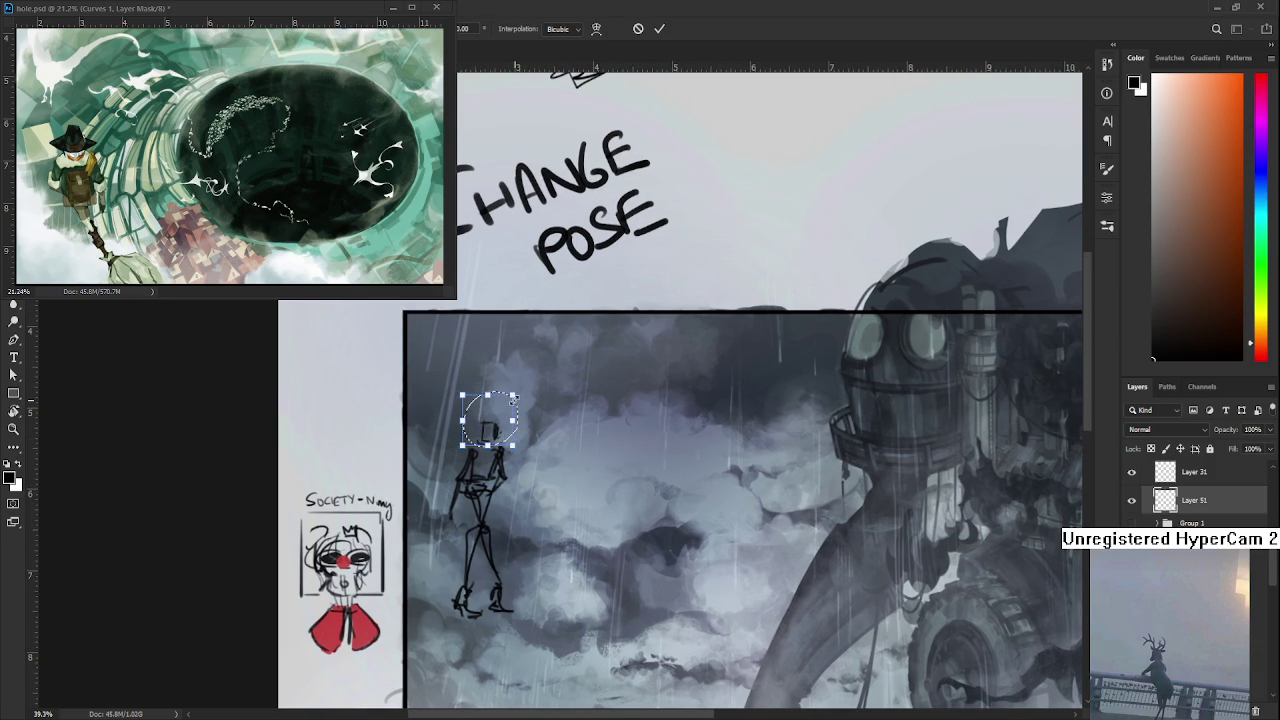
pyautogui.press('Return')
pyautogui.hotkey('ctrl', 'd')
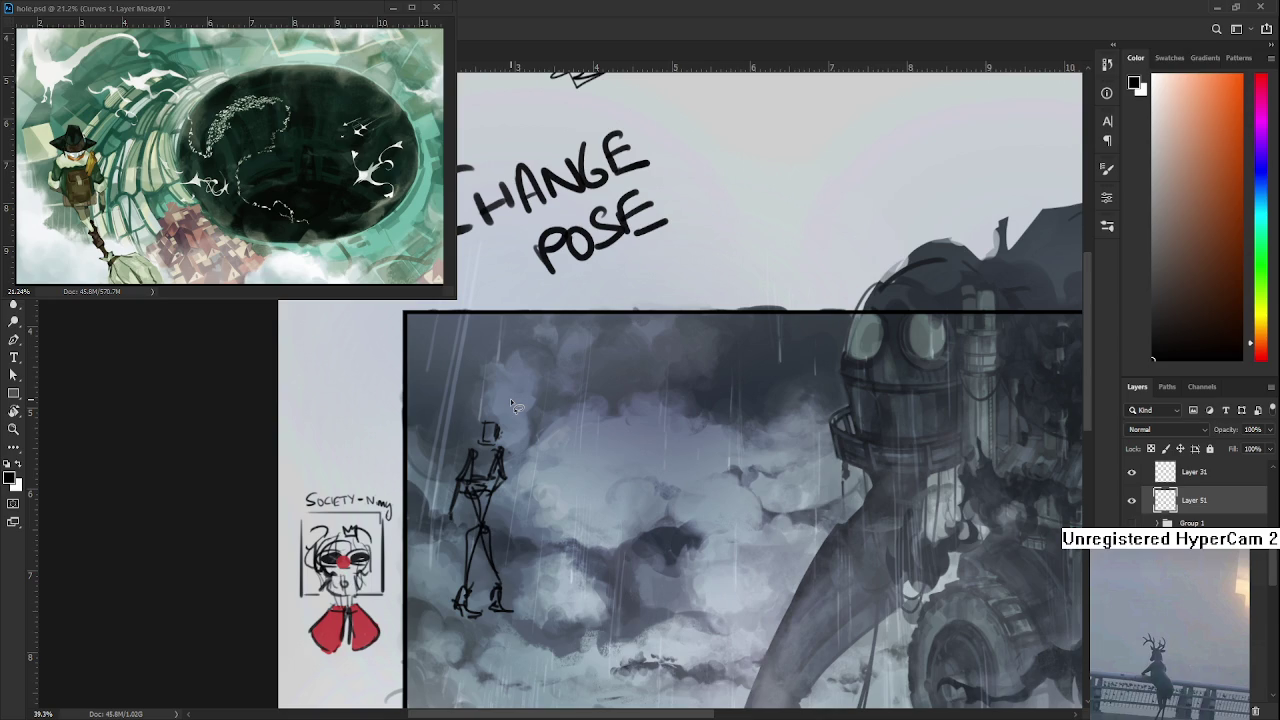
pyautogui.scroll(-2, 486, 512)
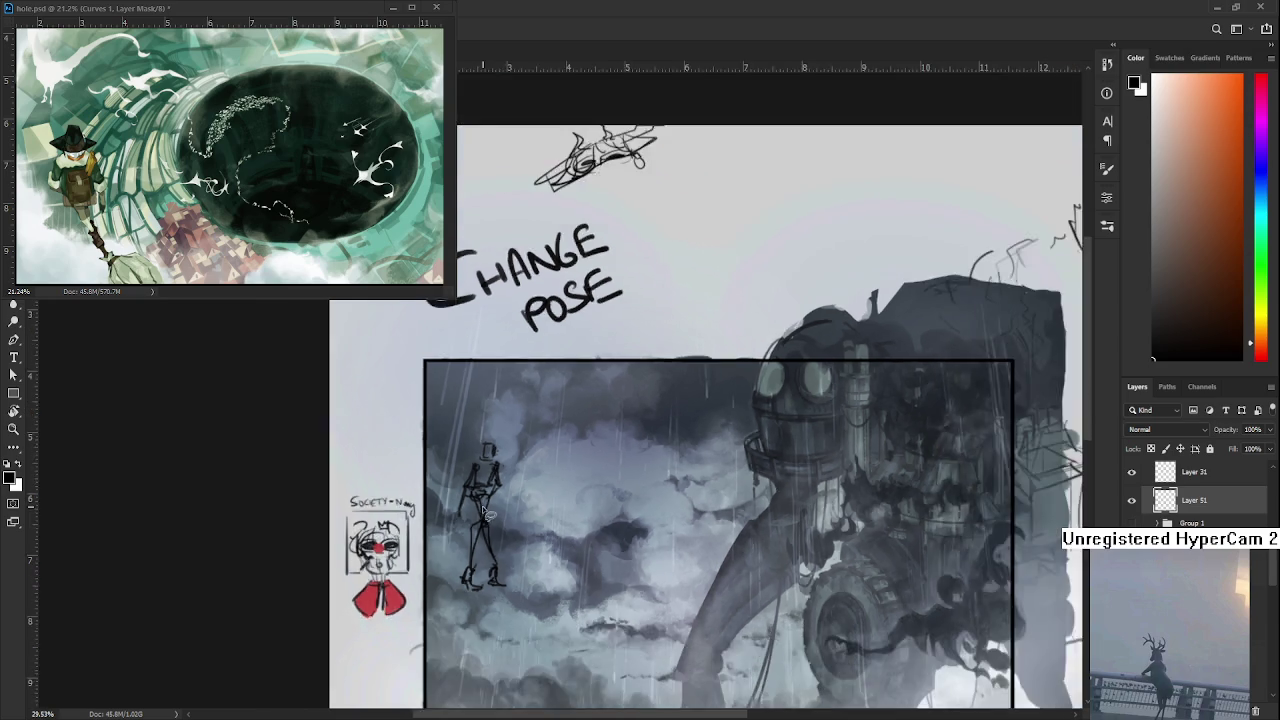
# - Draw a diagonal ground line at the figure's feet with a small tick at its end
pyautogui.scroll(-2, 486, 512)
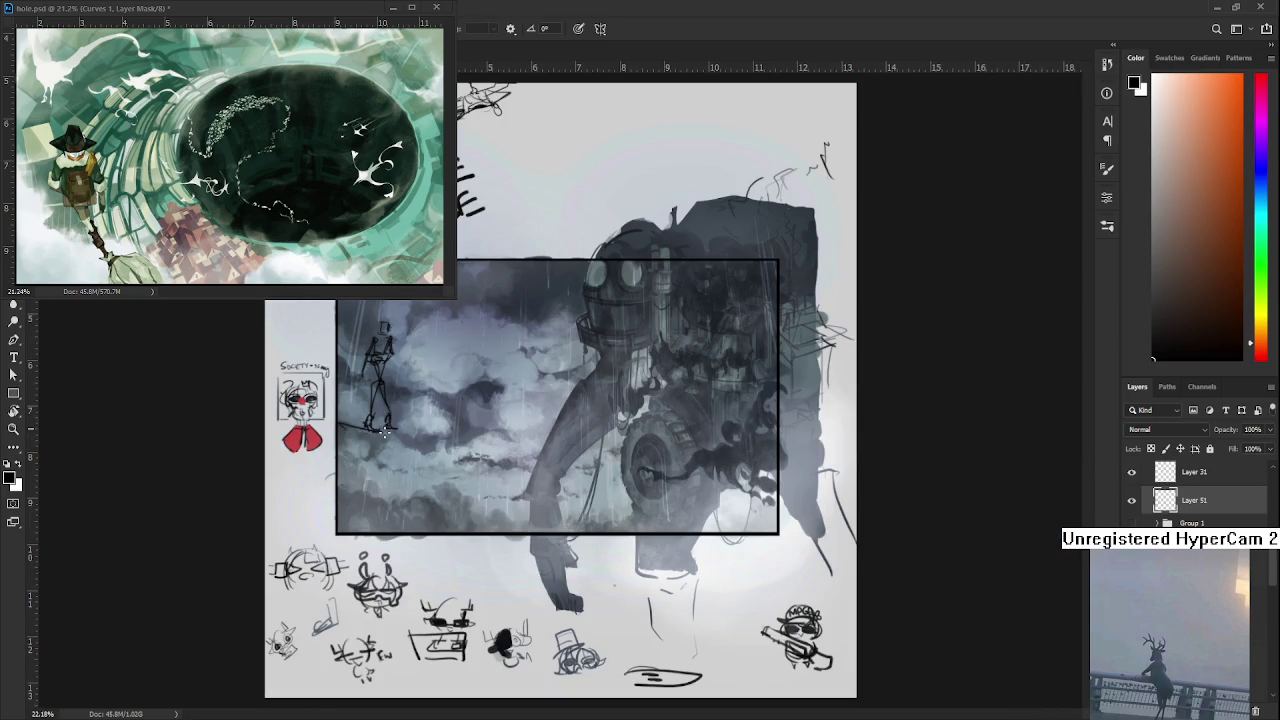
pyautogui.moveTo(355, 441)
pyautogui.mouseDown()
pyautogui.moveTo(389, 430)
pyautogui.moveTo(351, 441)
pyautogui.moveTo(316, 482)
pyautogui.moveTo(362, 450)
pyautogui.moveTo(320, 482)
pyautogui.mouseUp()
pyautogui.hotkey('ctrl', 'z')
pyautogui.moveTo(402, 419); pyautogui.dragTo(414, 410)
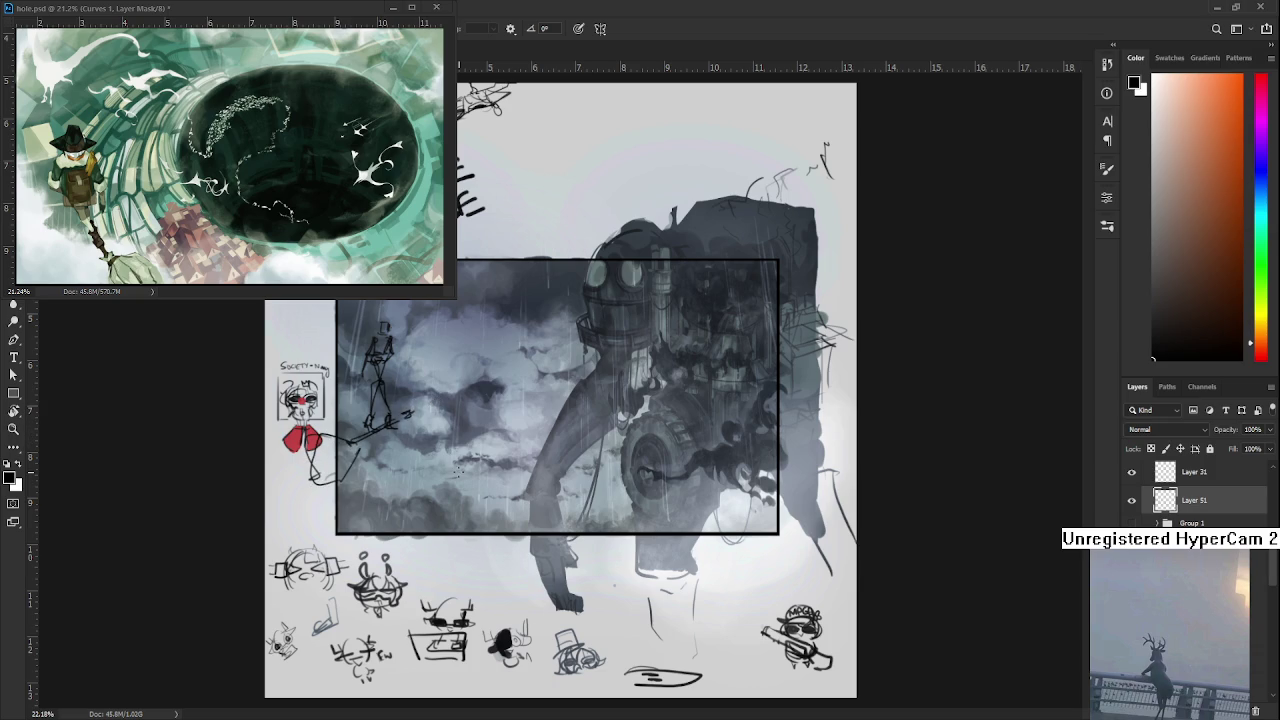
pyautogui.scroll(3, 458, 468)
# - Select the figure and its foot line, then reshape and skew them into place
pyautogui.moveTo(450, 447); pyautogui.dragTo(545, 568)
pyautogui.hotkey('ctrl', 't')
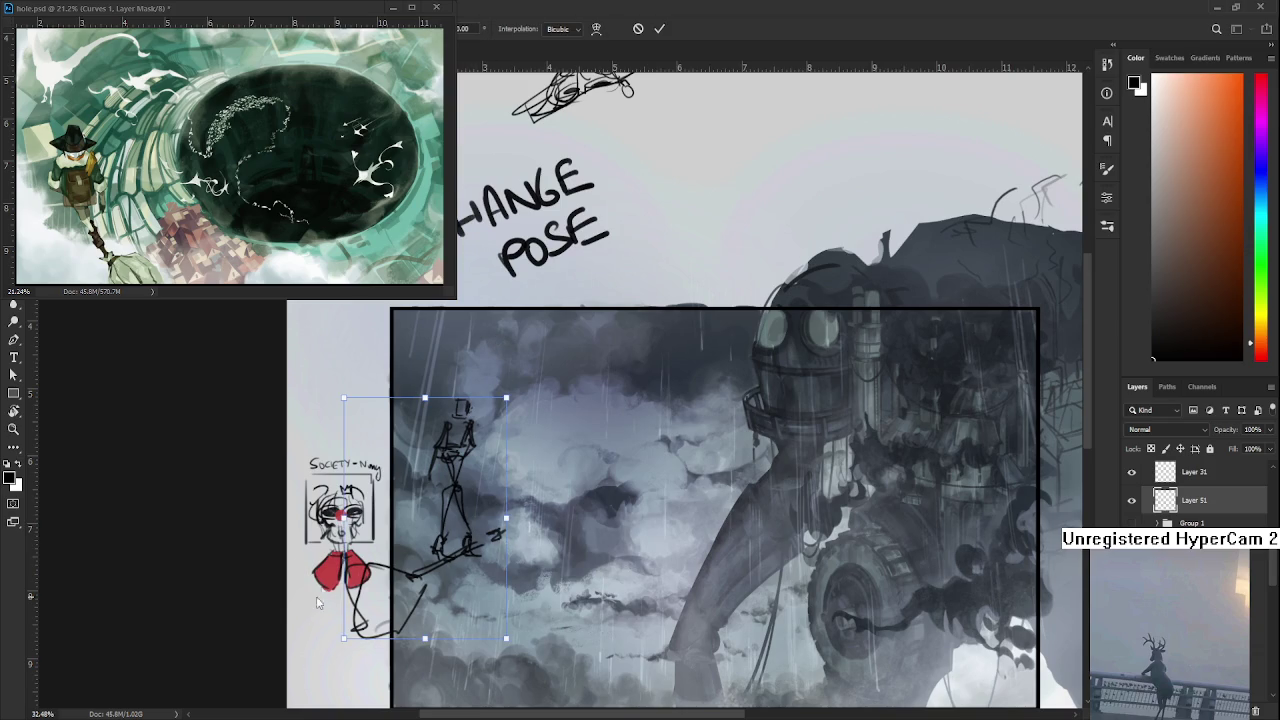
pyautogui.moveTo(316, 596)
pyautogui.mouseDown()
pyautogui.moveTo(493, 654)
pyautogui.moveTo(428, 597)
pyautogui.mouseUp()
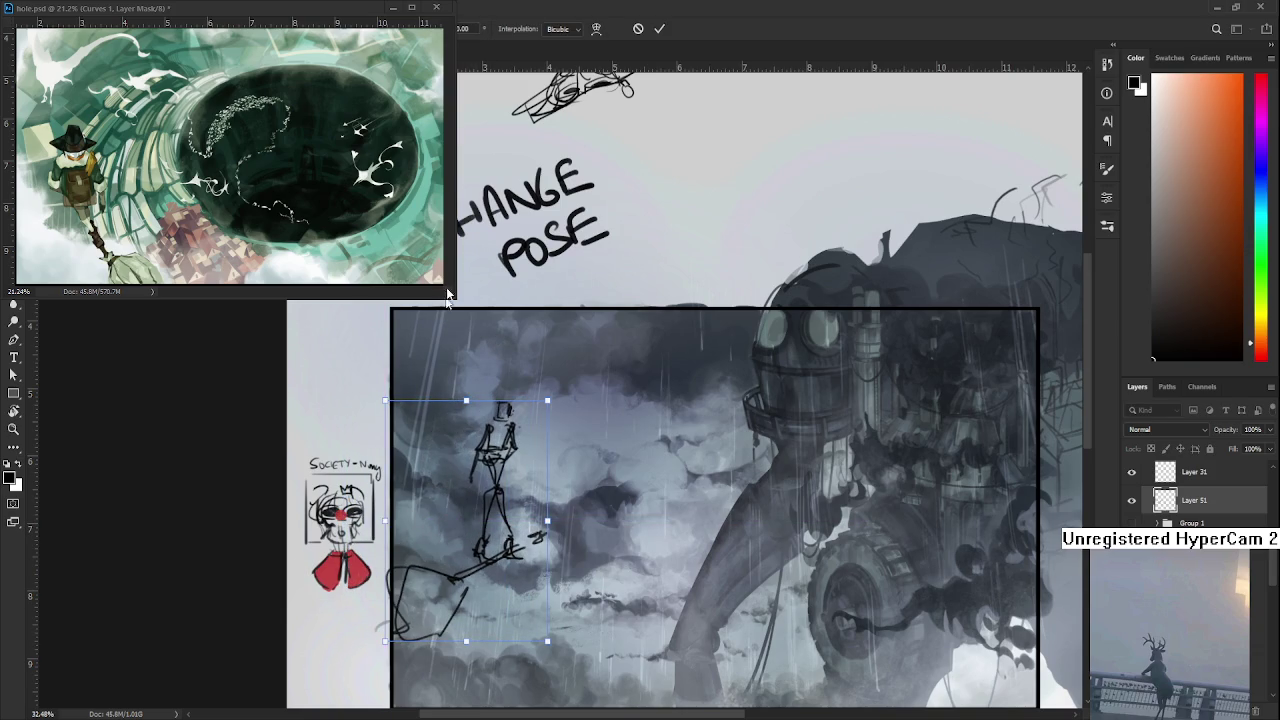
pyautogui.moveTo(547, 401)
pyautogui.mouseDown()
pyautogui.moveTo(530, 398)
pyautogui.moveTo(577, 403)
pyautogui.mouseUp()
pyautogui.moveTo(385, 400); pyautogui.dragTo(457, 401)
pyautogui.moveTo(577, 403); pyautogui.dragTo(462, 404)
pyautogui.press('Return')
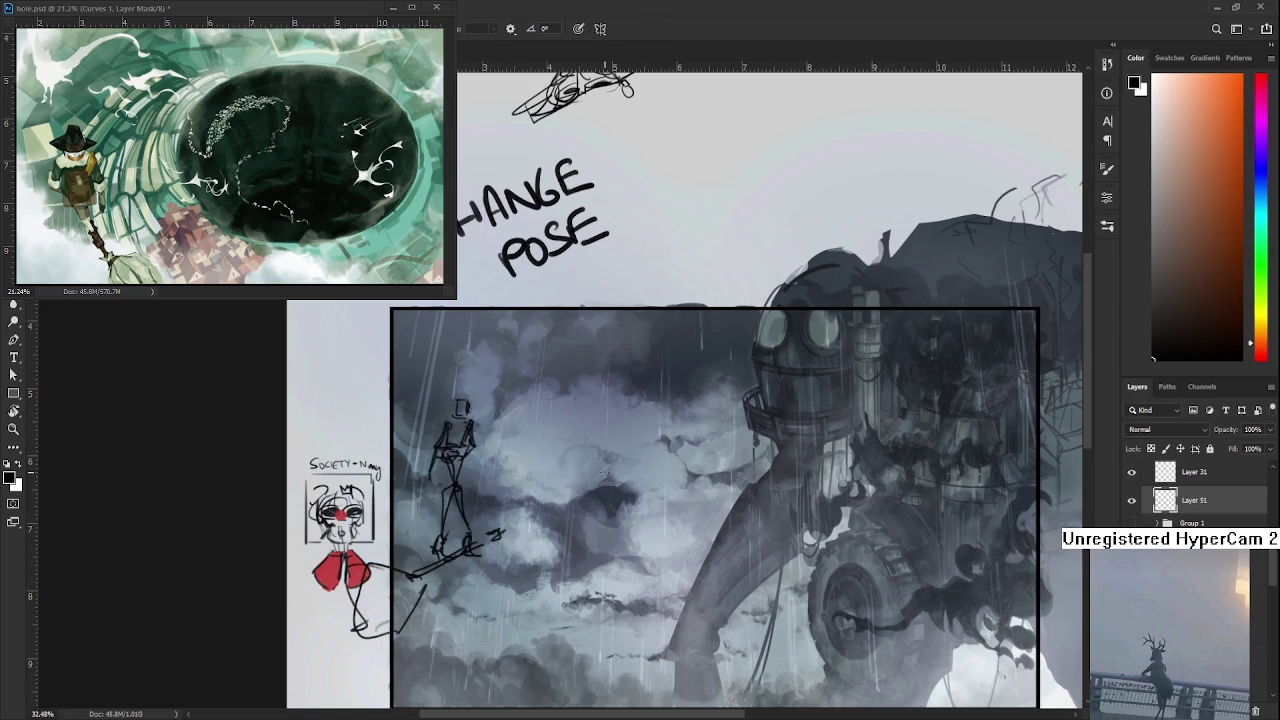
# - Lasso the stick-figure sketch, delete it, and deselect
pyautogui.scroll(-3, 603, 474)
pyautogui.scroll(3, 560, 500)
pyautogui.scroll(2, 545, 510)
pyautogui.scroll(1, 534, 517)
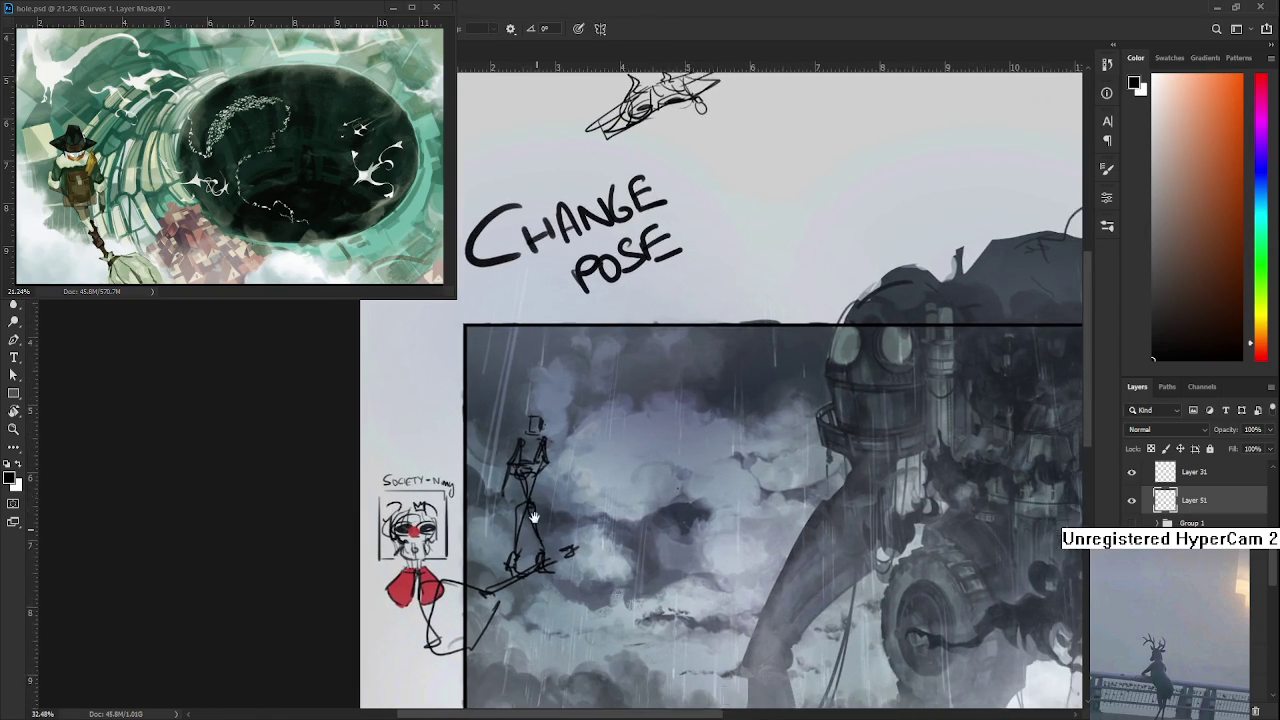
pyautogui.scroll(-1, 533, 517)
pyautogui.moveTo(690, 505); pyautogui.dragTo(605, 530)
pyautogui.press('Delete')
pyautogui.hotkey('ctrl', 'd')
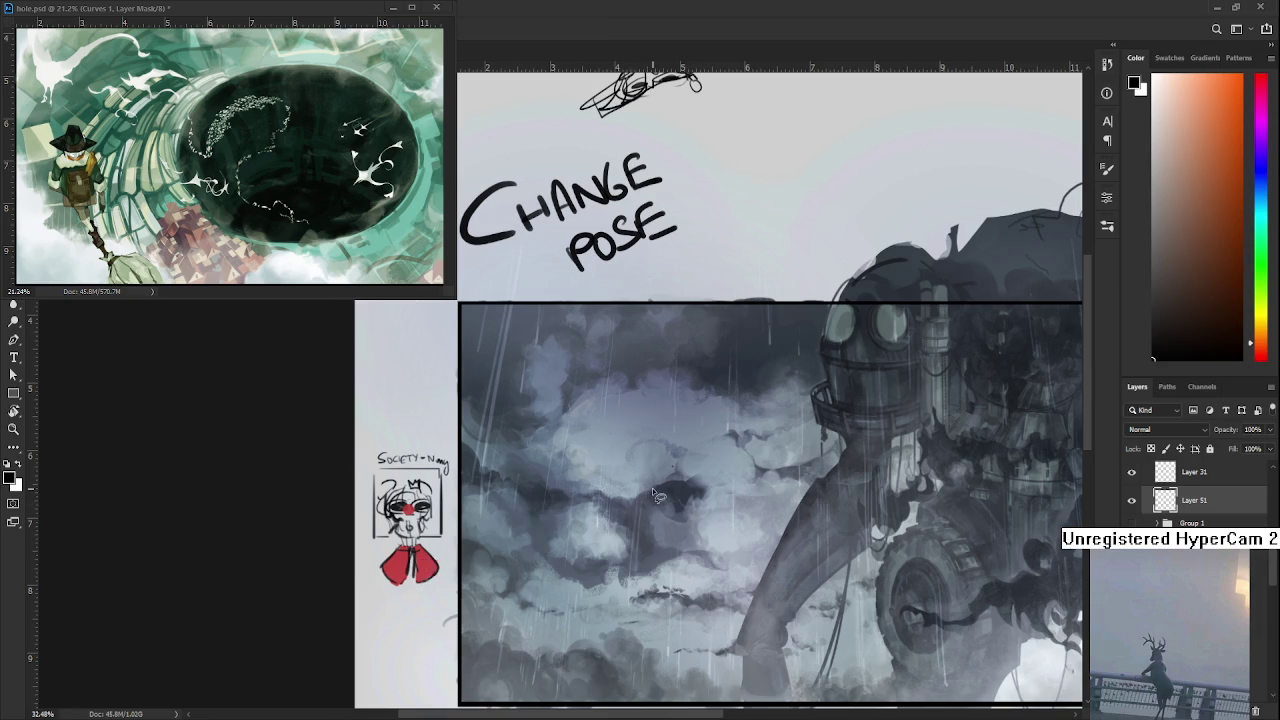
# - Sketch a new standing figure's body and leg in dark strokes on the left clouds
pyautogui.scroll(-1, 410, 470)
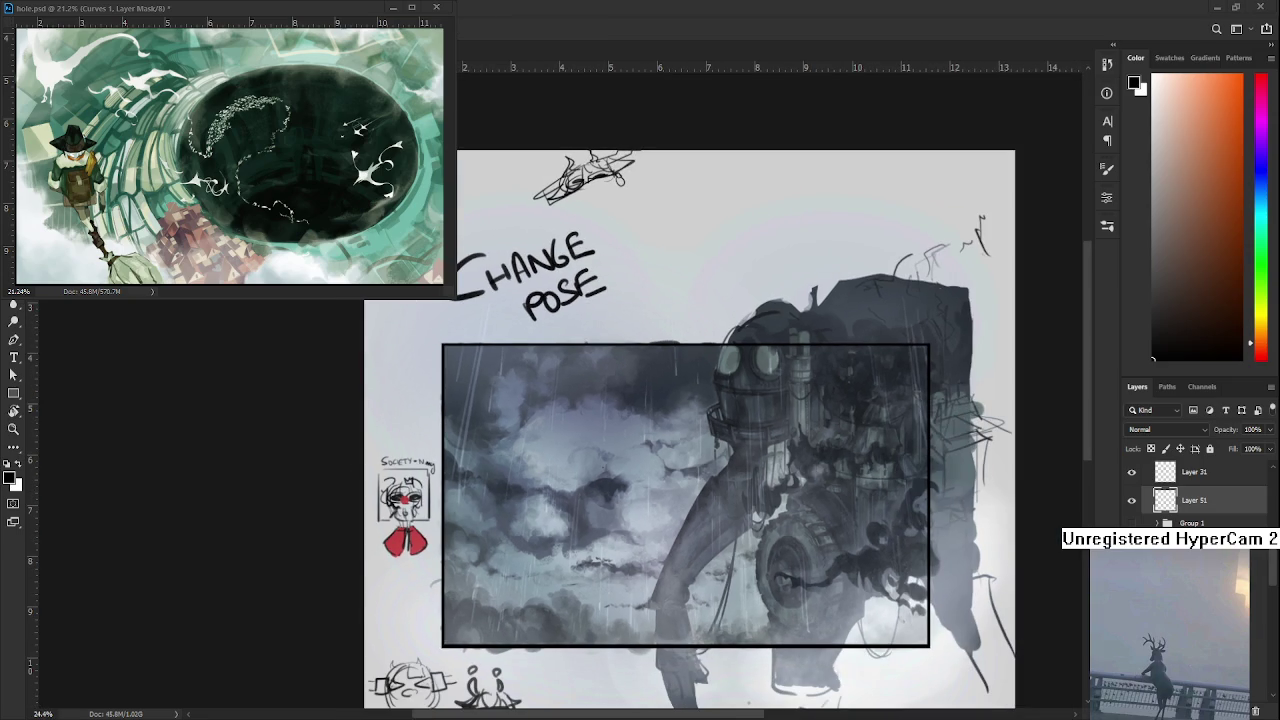
pyautogui.scroll(1, 507, 483)
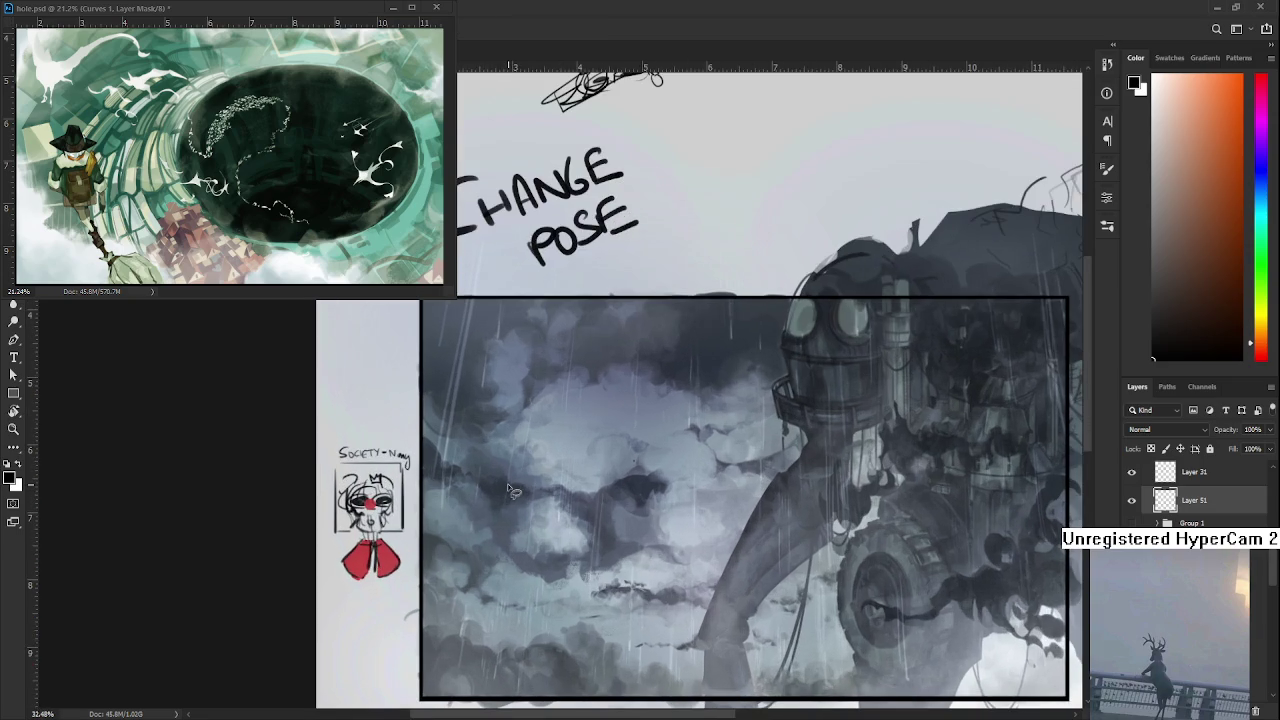
pyautogui.press('b')
pyautogui.moveTo(484, 418)
pyautogui.mouseDown()
pyautogui.moveTo(491, 384)
pyautogui.moveTo(509, 418)
pyautogui.moveTo(483, 415)
pyautogui.moveTo(502, 420)
pyautogui.moveTo(492, 432)
pyautogui.moveTo(512, 428)
pyautogui.moveTo(469, 470)
pyautogui.moveTo(504, 470)
pyautogui.moveTo(498, 450)
pyautogui.moveTo(492, 482)
pyautogui.moveTo(514, 464)
pyautogui.moveTo(506, 522)
pyautogui.moveTo(528, 578)
pyautogui.mouseUp()
pyautogui.moveTo(514, 530); pyautogui.dragTo(518, 576)
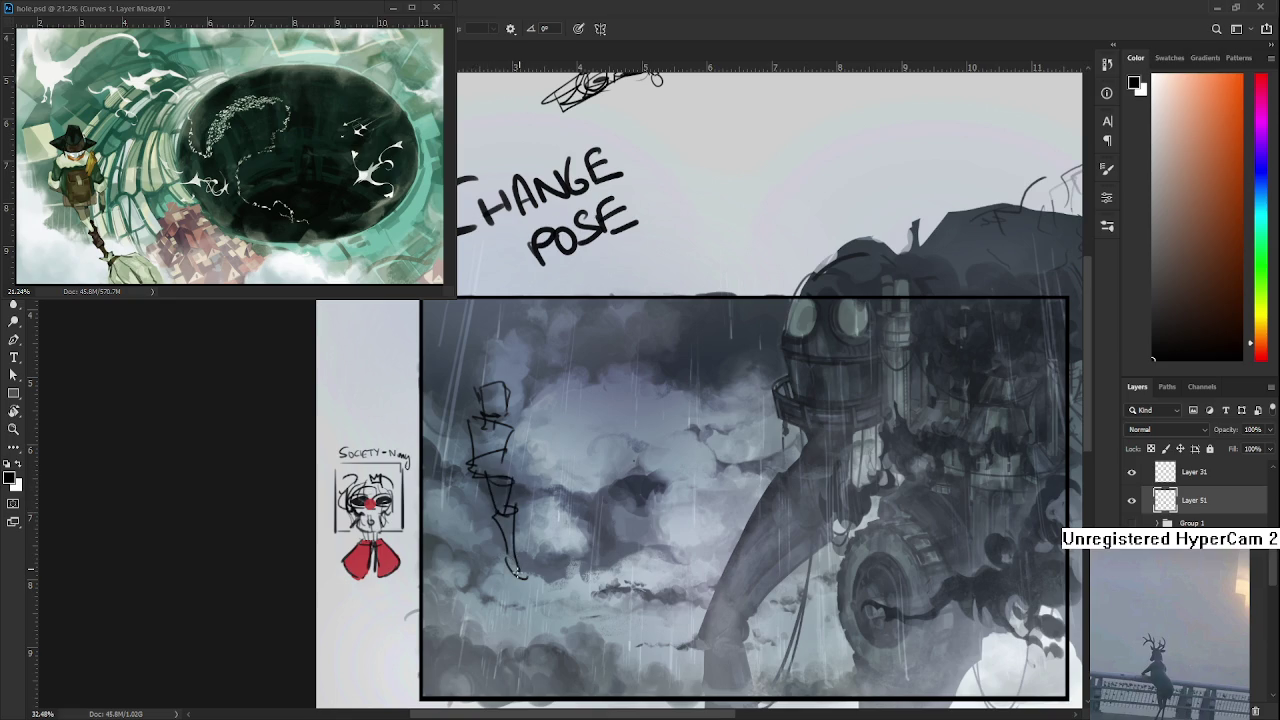
# - Redraw the leg as a vertical stroke, extend the foot, and lasso the figure's head
pyautogui.hotkey('ctrl', 'z')
pyautogui.hotkey('ctrl', 'z')
pyautogui.moveTo(506, 512); pyautogui.dragTo(499, 578)
pyautogui.moveTo(502, 575); pyautogui.dragTo(512, 580)
pyautogui.scroll(-2, 574, 461)
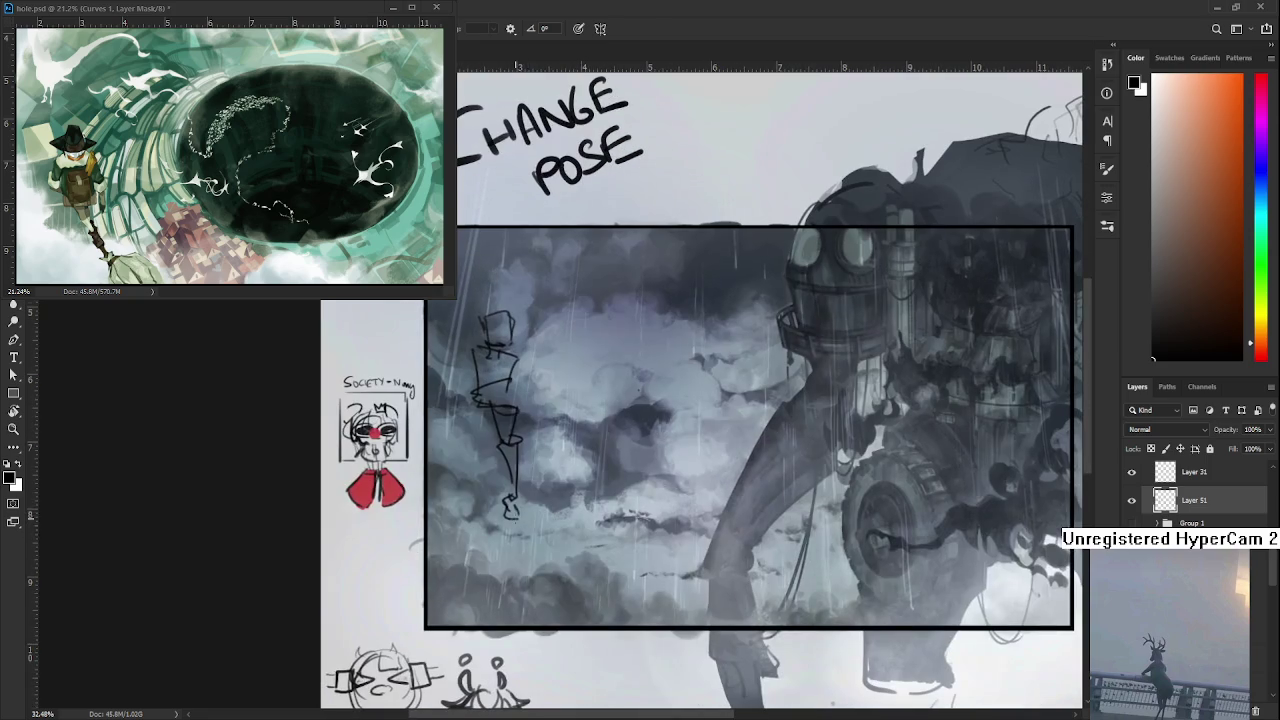
pyautogui.moveTo(500, 506)
pyautogui.mouseDown()
pyautogui.moveTo(526, 546)
pyautogui.moveTo(544, 548)
pyautogui.mouseUp()
pyautogui.scroll(1, 484, 462)
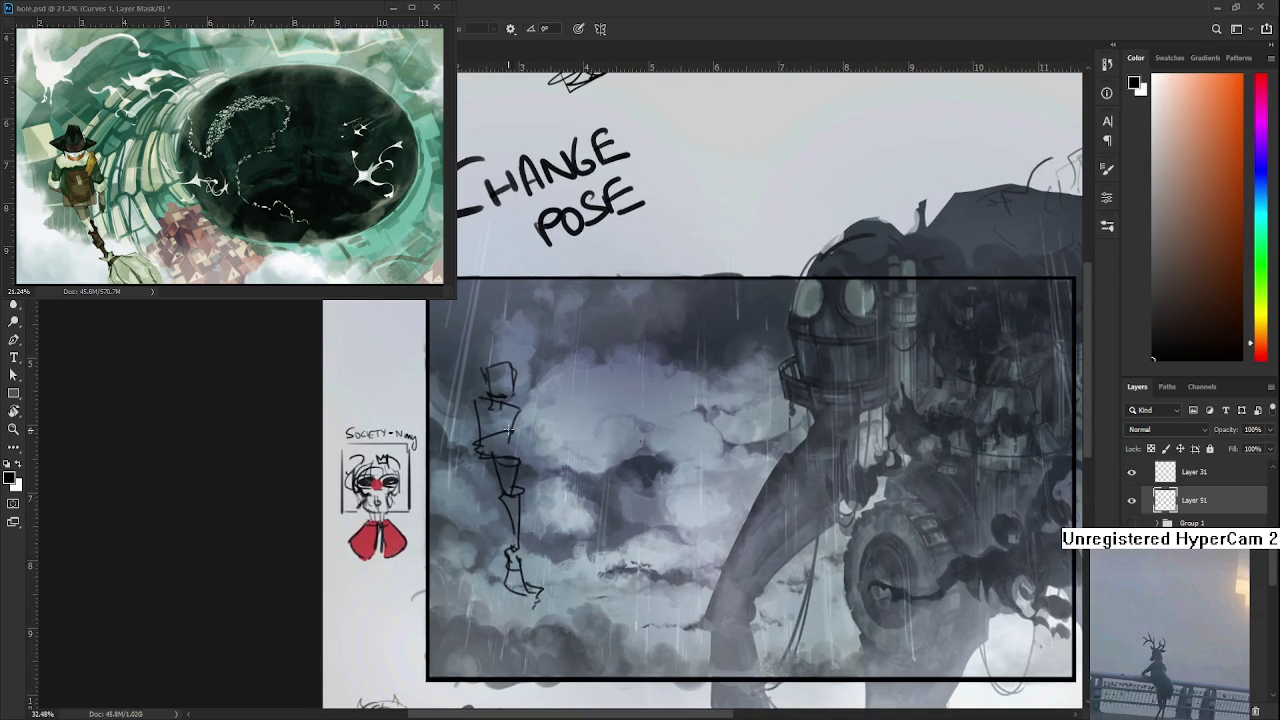
pyautogui.moveTo(522, 392); pyautogui.dragTo(520, 388)
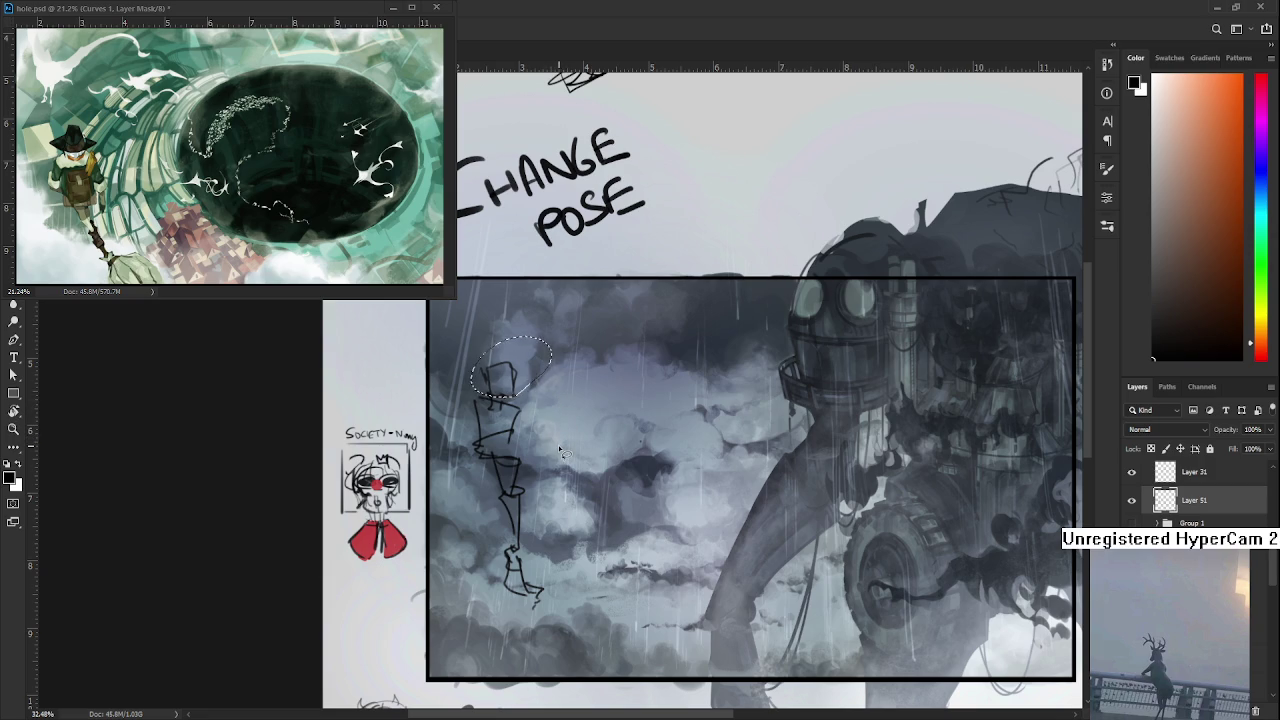
# - Scale the selected head down with Free Transform, commit, and deselect
pyautogui.hotkey('ctrl', 't')
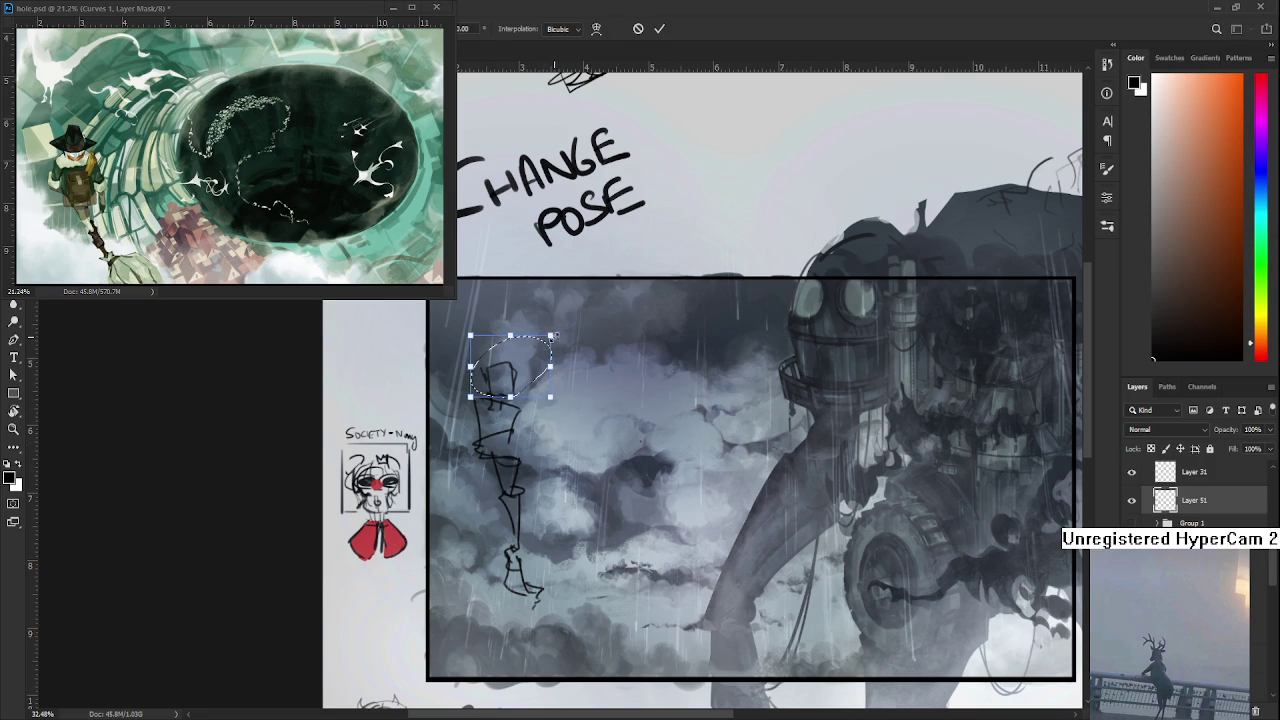
pyautogui.moveTo(536, 349); pyautogui.dragTo(530, 402)
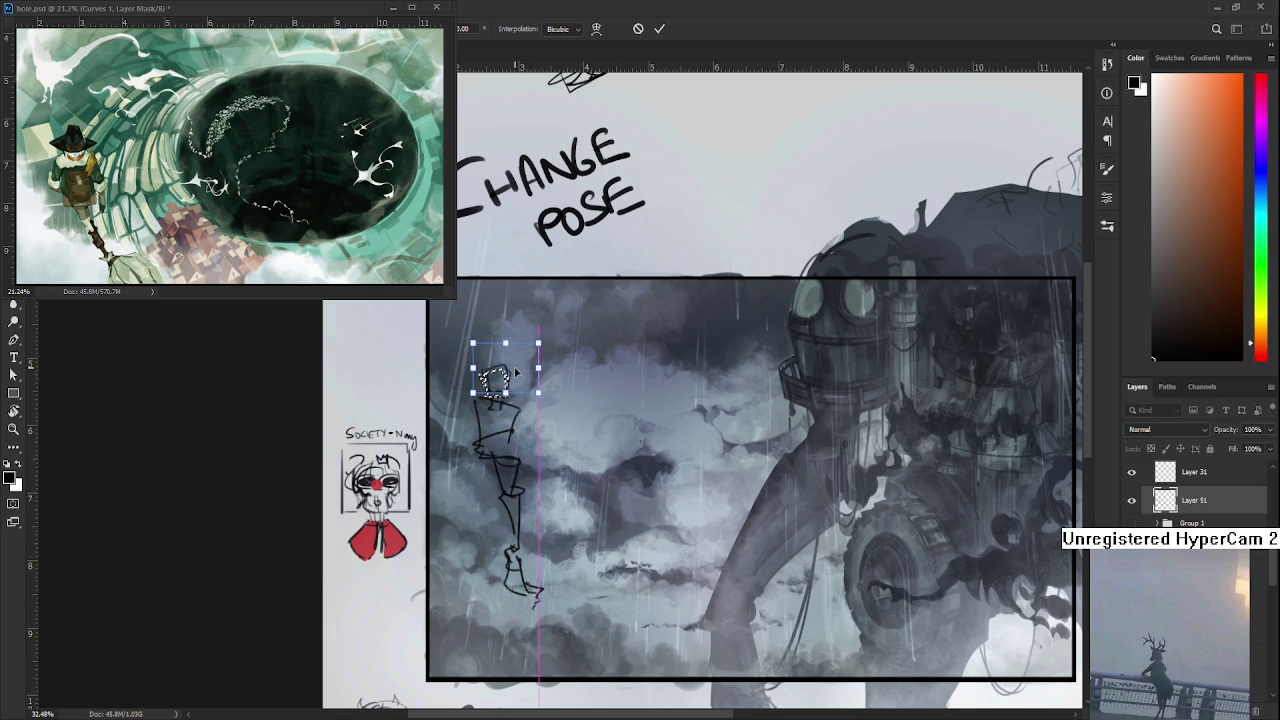
pyautogui.press('Return')
pyautogui.hotkey('ctrl', 'd')
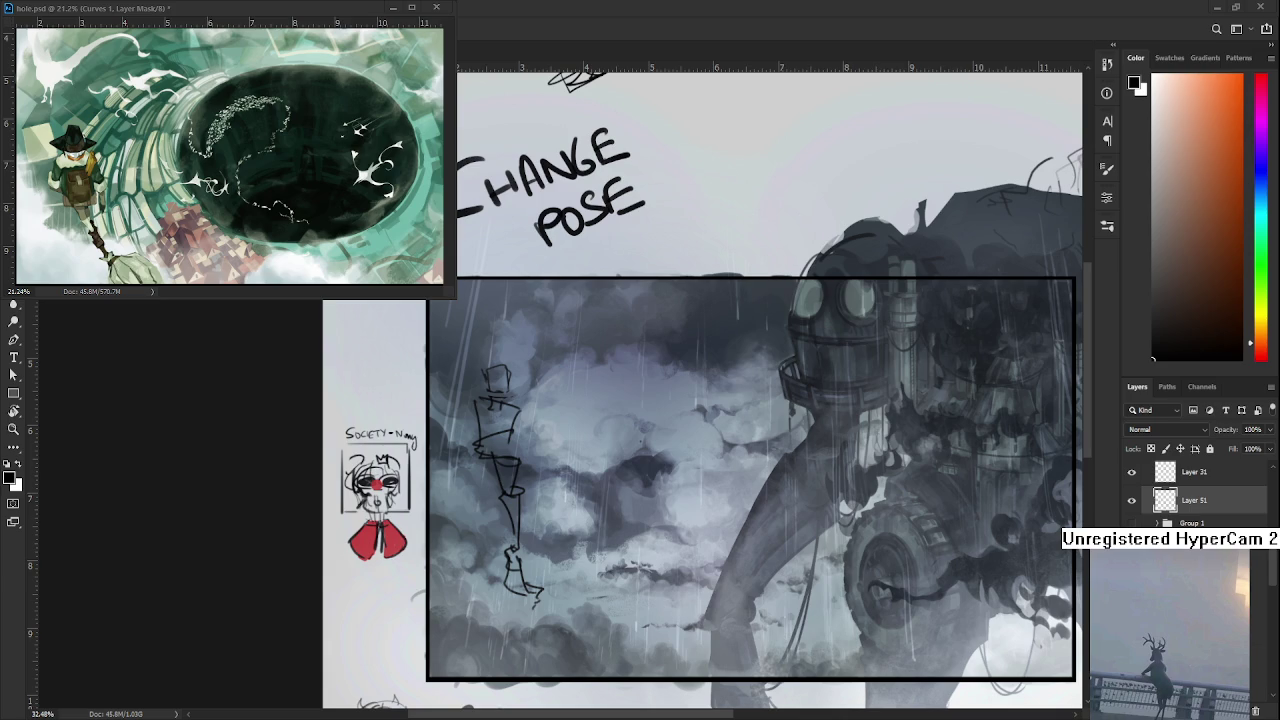
# - Lasso and delete the figure sketch, then bring the hole.psd window to the front
pyautogui.scroll(-4, 453, 429)
pyautogui.scroll(3, 453, 429)
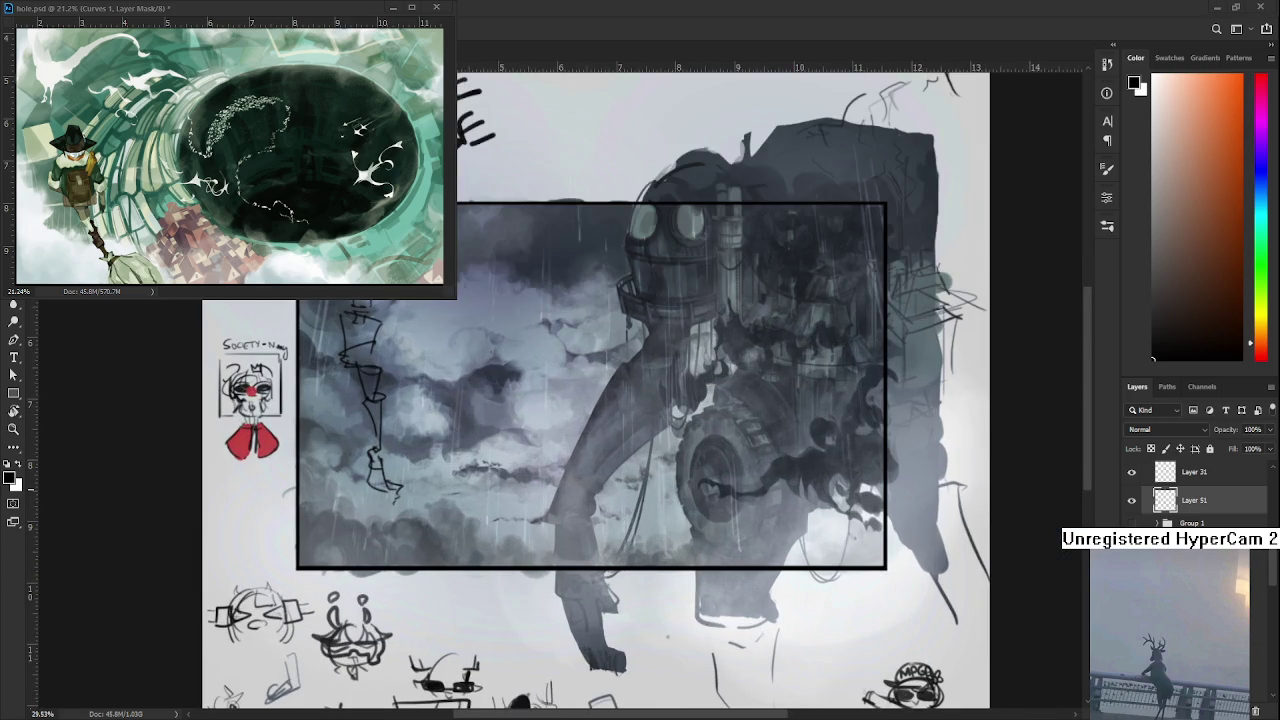
pyautogui.scroll(1, 424, 405)
pyautogui.scroll(-1, 449, 482)
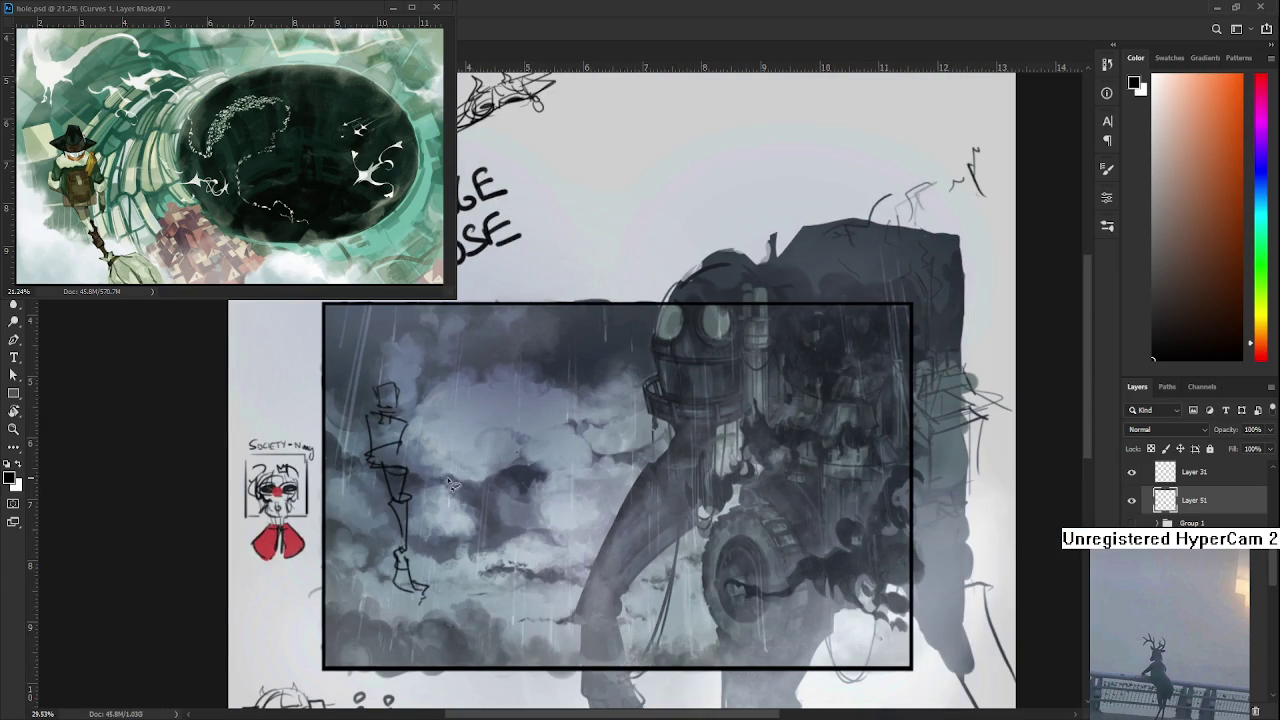
pyautogui.moveTo(476, 609); pyautogui.dragTo(474, 566)
pyautogui.press('Delete')
pyautogui.hotkey('ctrl', 'd')
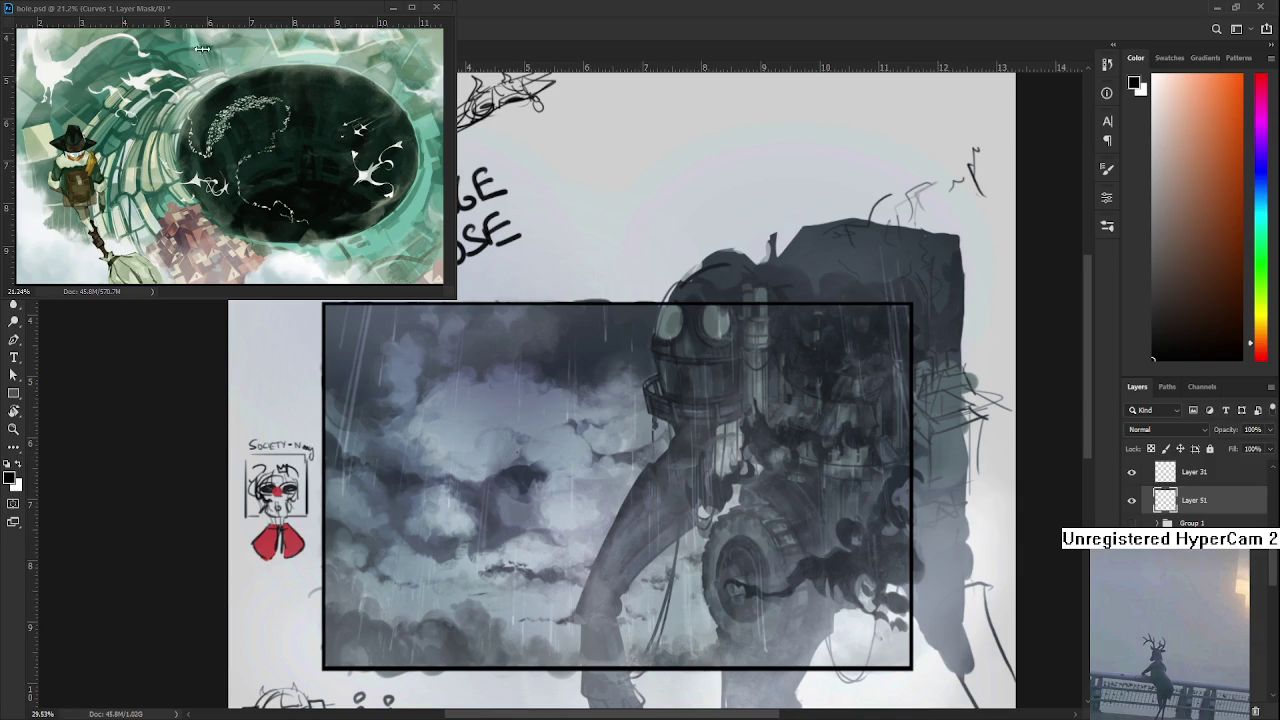
pyautogui.click(173, 16)
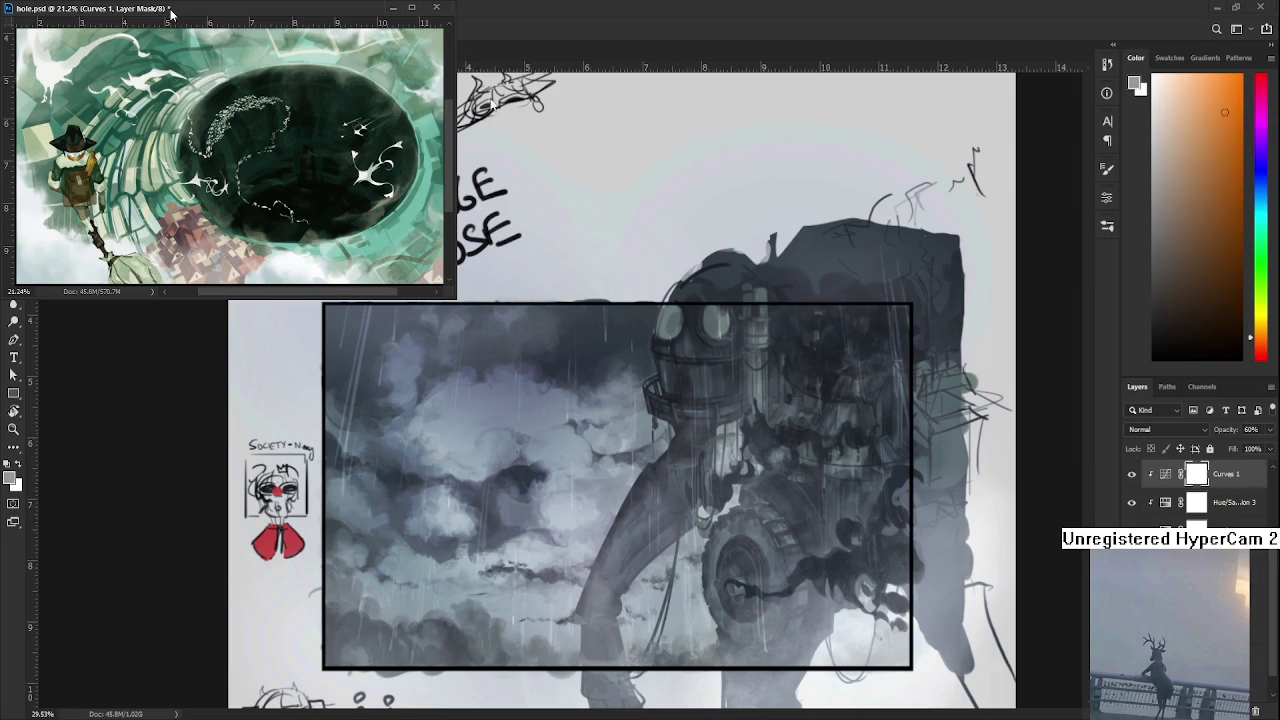
# - Close hole.psd and open Raid.psd from the home screen's recent files
pyautogui.click(730, 121)
pyautogui.click(17, 31)
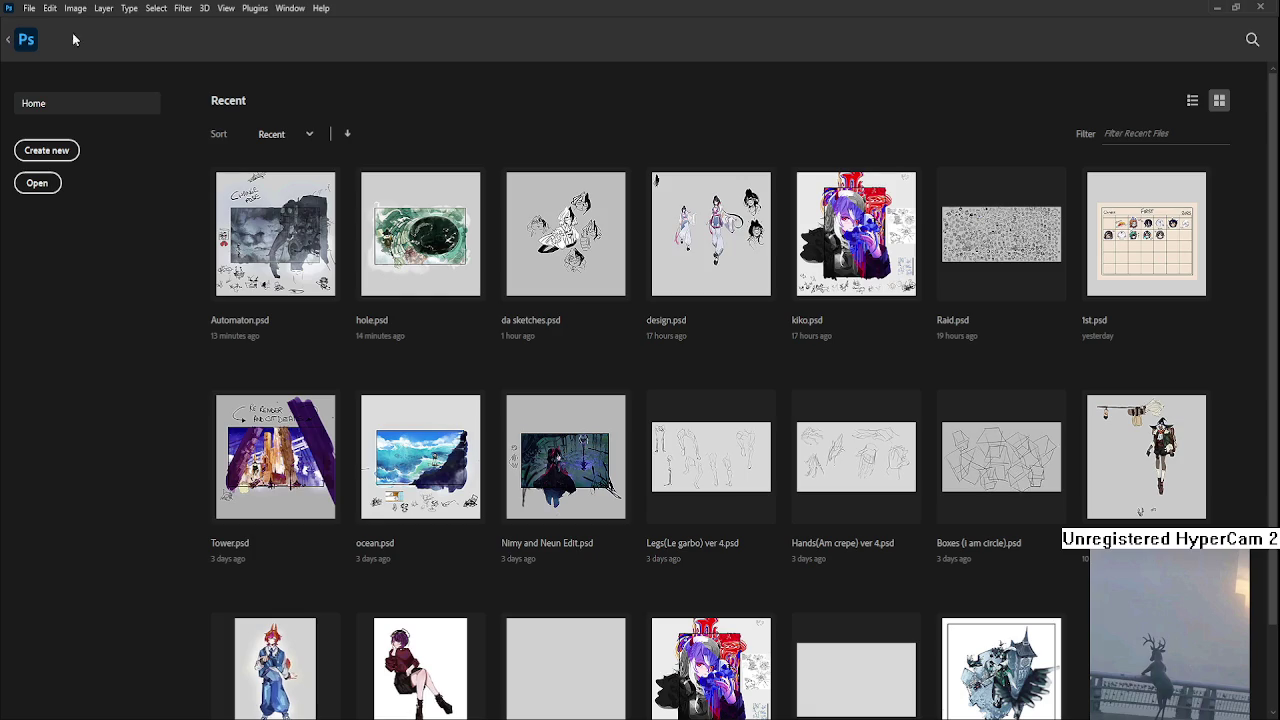
pyautogui.click(962, 266)
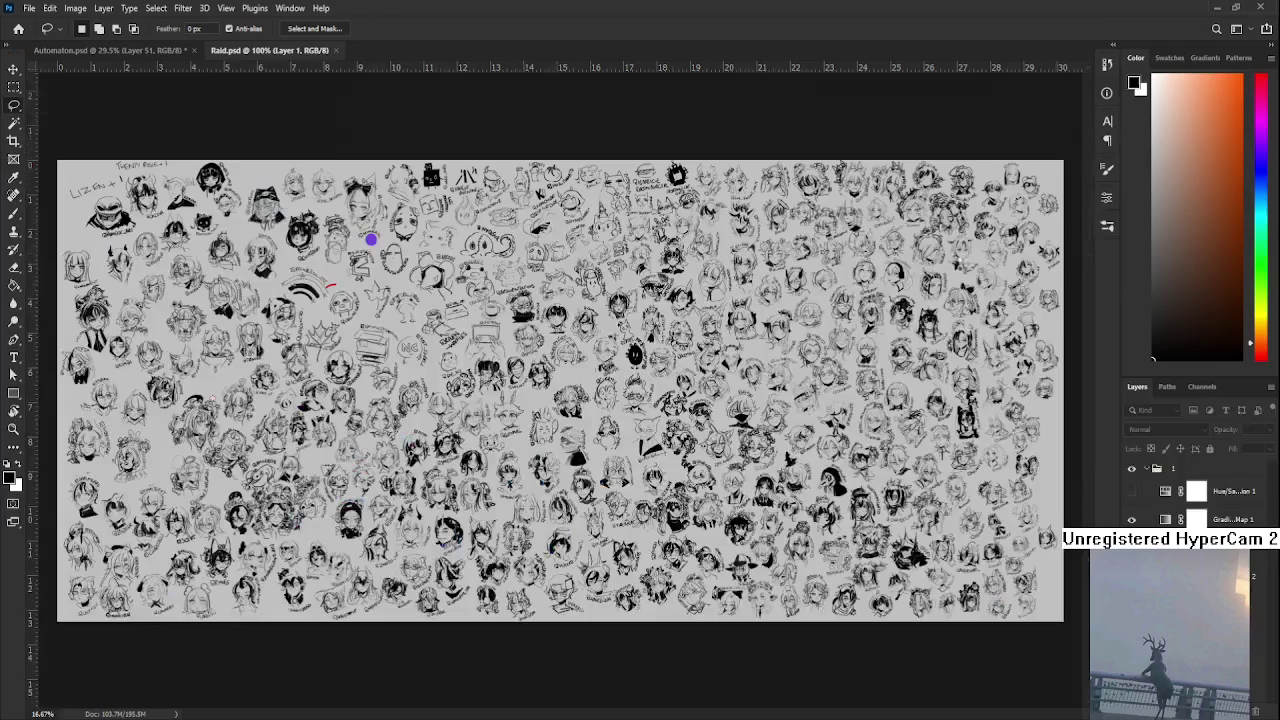
# - Zoom in closely on the Raid.psd character doodle sheet
pyautogui.scroll(3, 757, 400)
pyautogui.scroll(3, 752, 398)
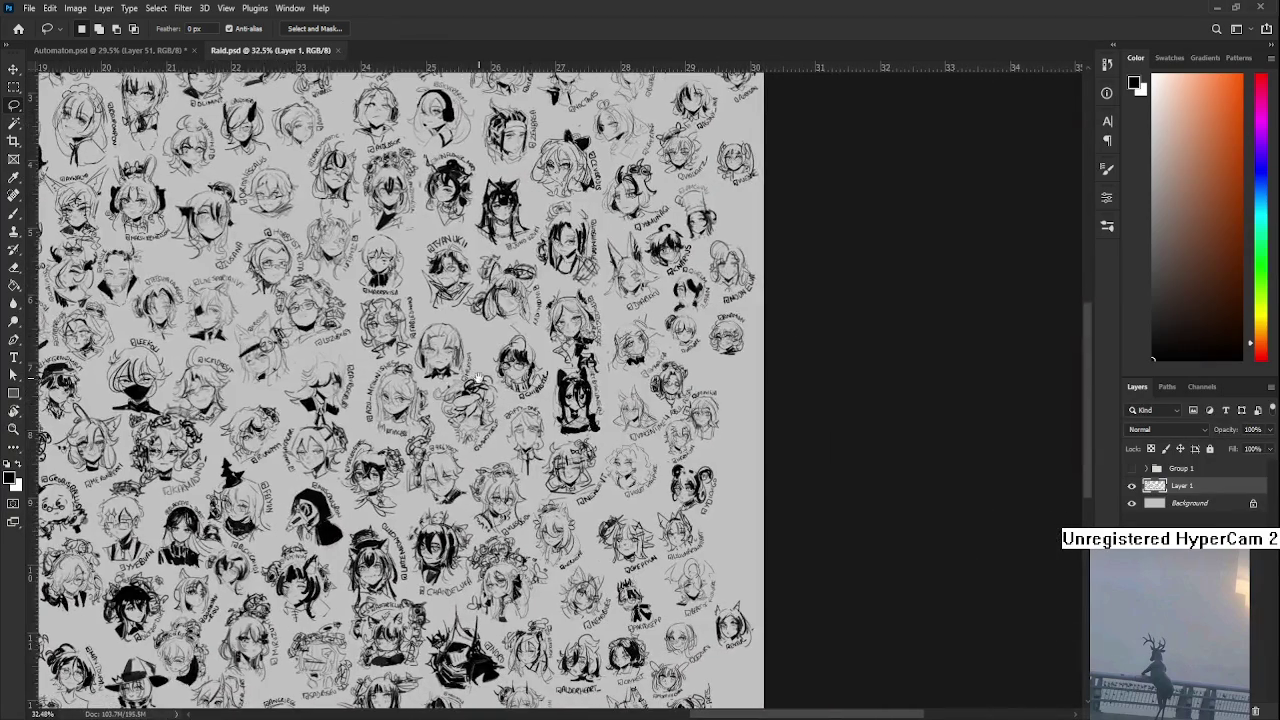
pyautogui.scroll(2, 575, 314)
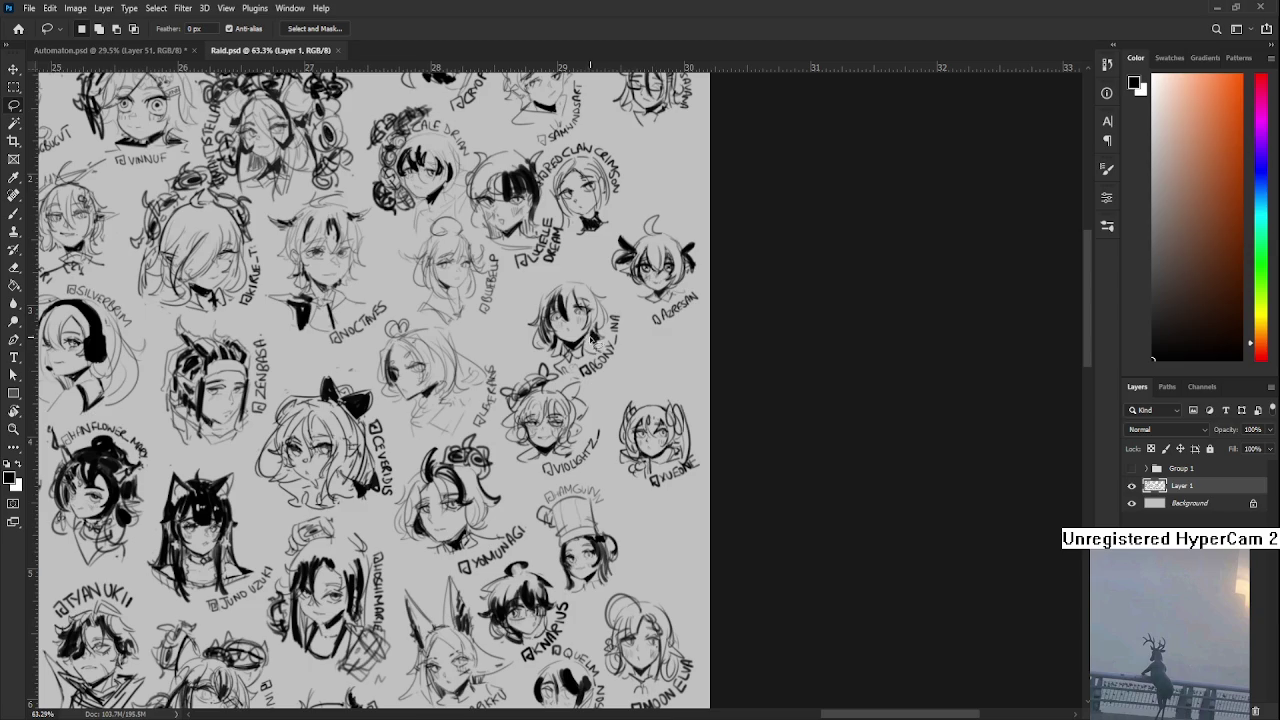
pyautogui.scroll(-1, 597, 342)
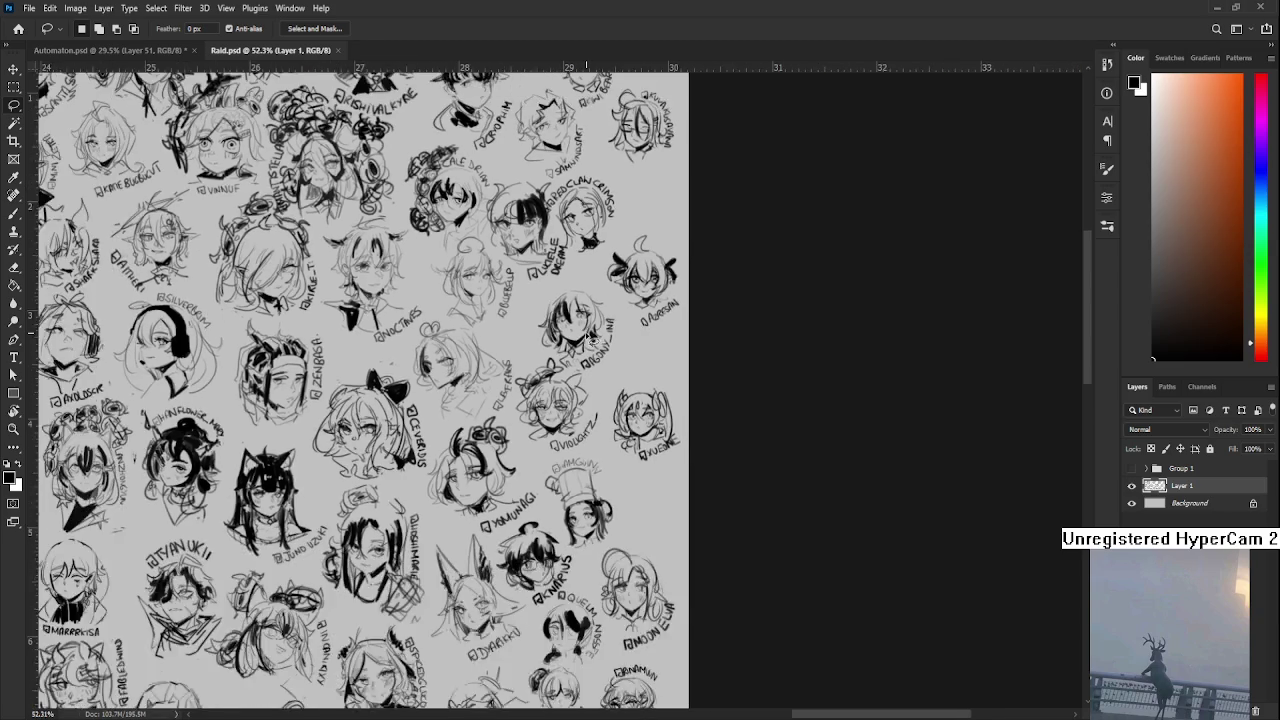
pyautogui.scroll(-1, 589, 342)
pyautogui.scroll(1, 589, 342)
pyautogui.scroll(1, 589, 342)
pyautogui.scroll(1, 589, 342)
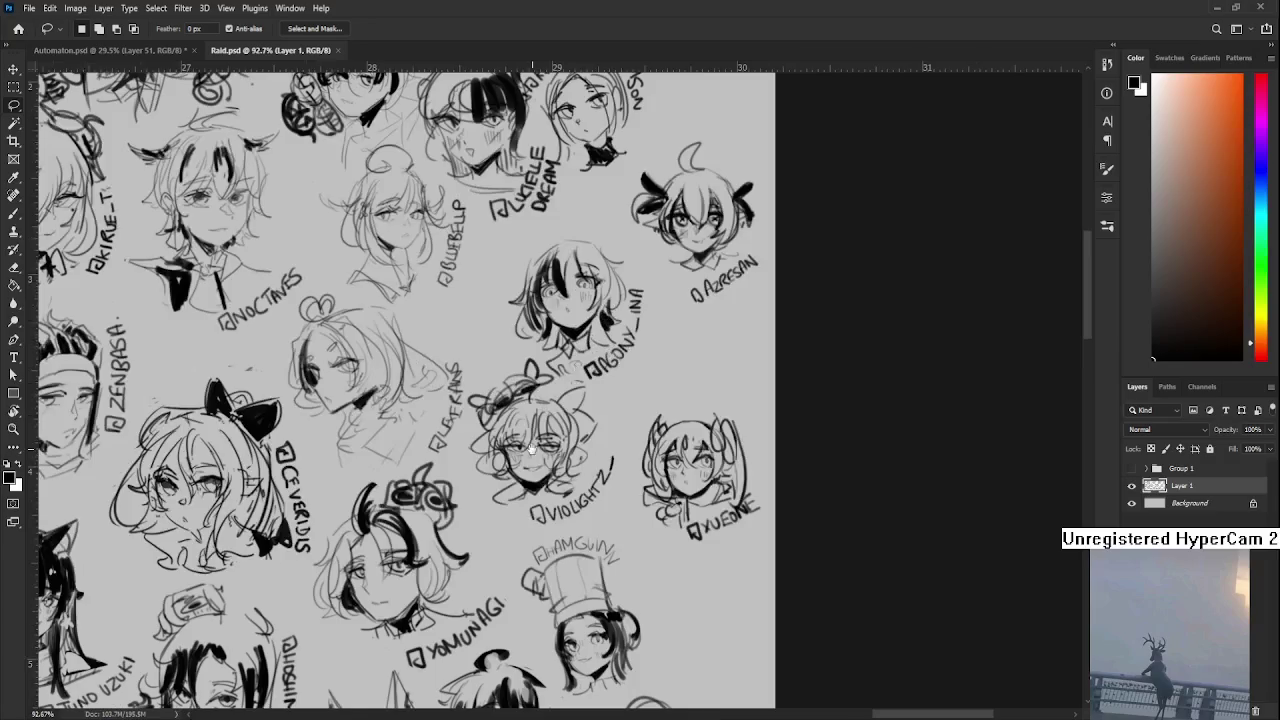
pyautogui.scroll(1, 589, 342)
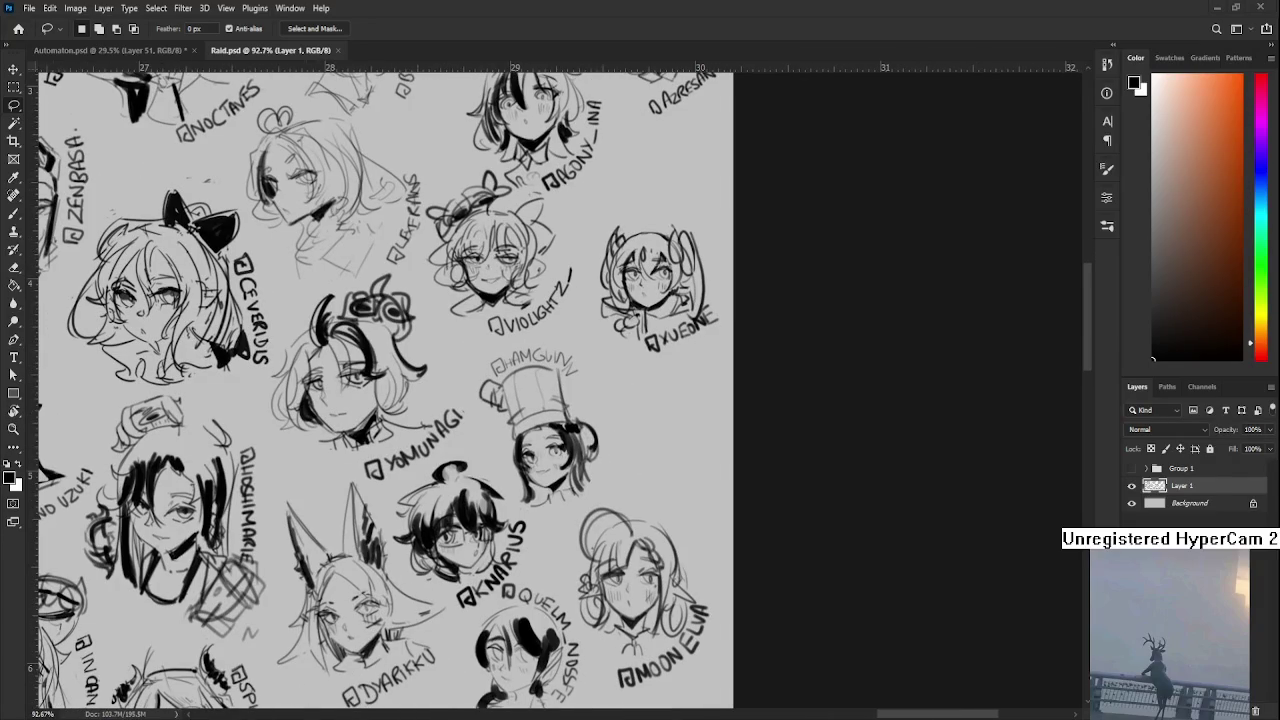
pyautogui.scroll(1, 660, 447)
# - Move to the blank space below the RINAMWN doodle and undo a test brush stroke
pyautogui.press('b')
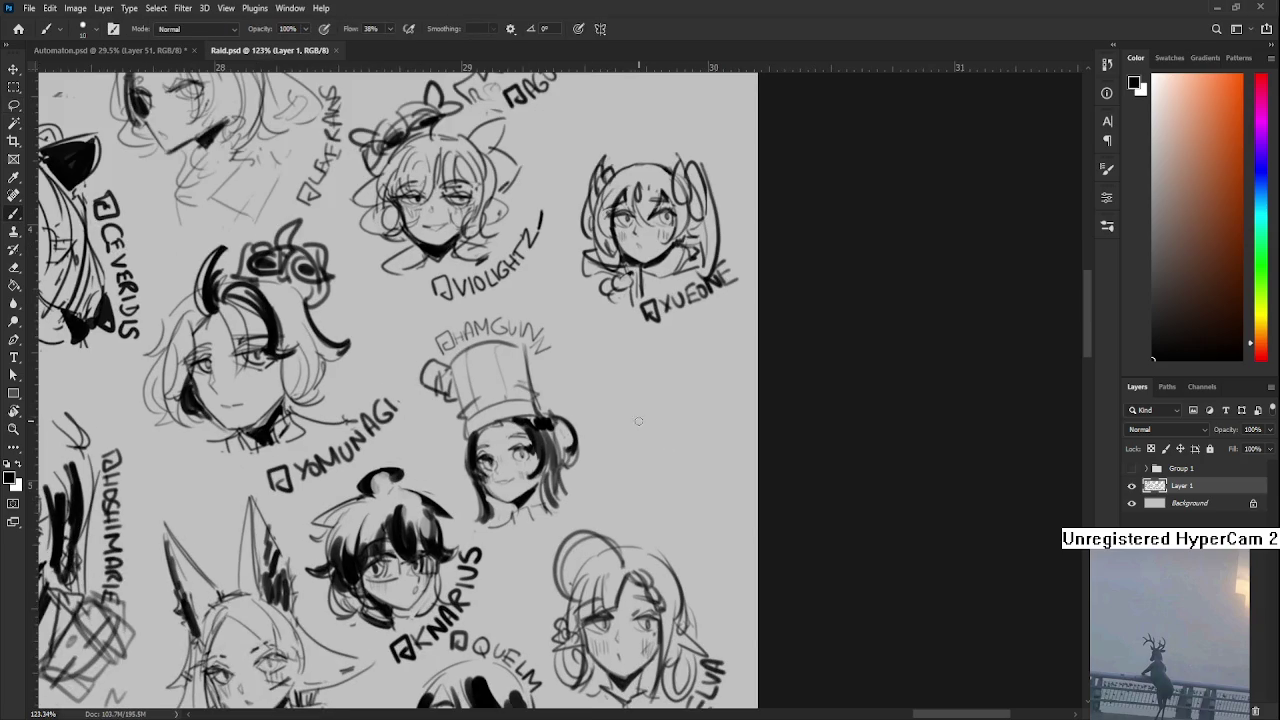
pyautogui.scroll(3, 550, 480)
pyautogui.scroll(-5, 485, 430)
pyautogui.scroll(-5, 477, 330)
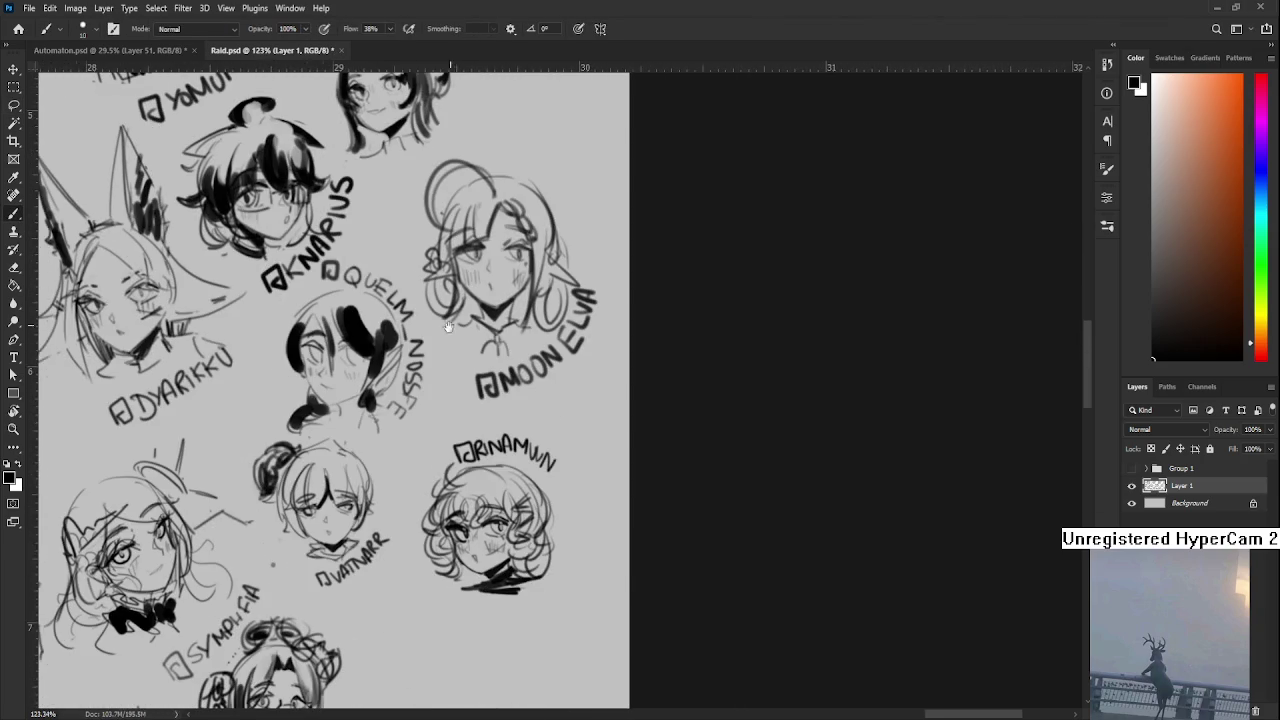
pyautogui.scroll(-2, 517, 335)
pyautogui.scroll(-2, 517, 335)
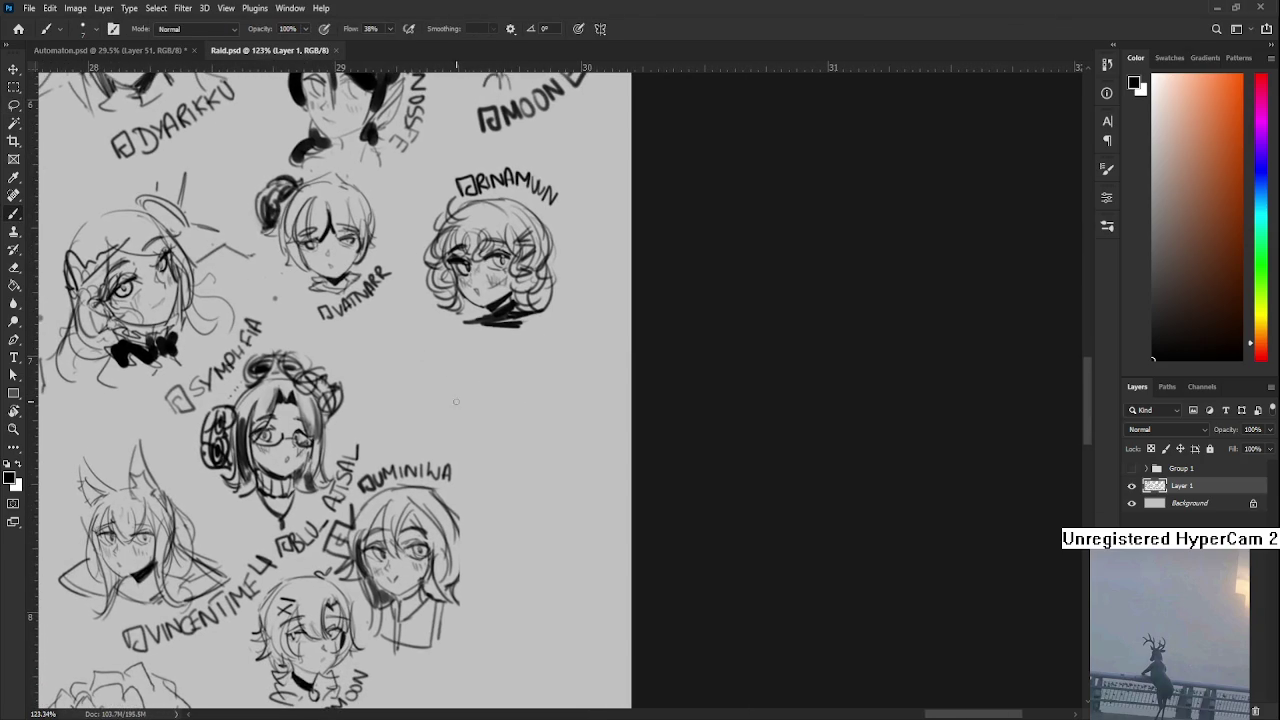
pyautogui.moveTo(466, 398); pyautogui.dragTo(520, 406)
pyautogui.hotkey('ctrl', 'z')
# - Sketch short eye strokes for the new face, undoing stray tails
pyautogui.moveTo(486, 419)
pyautogui.mouseDown()
pyautogui.moveTo(514, 410)
pyautogui.moveTo(447, 429)
pyautogui.moveTo(467, 457)
pyautogui.moveTo(520, 405)
pyautogui.moveTo(496, 420)
pyautogui.mouseUp()
pyautogui.hotkey('ctrl', 'z')
pyautogui.hotkey('ctrl', 'z')
# - Lasso the eye sketch and resize it with Free Transform, restoring the nearby stroke
pyautogui.hotkey('ctrl', 'z')
pyautogui.moveTo(472, 465)
pyautogui.mouseDown()
pyautogui.moveTo(500, 485)
pyautogui.moveTo(499, 455)
pyautogui.moveTo(496, 470)
pyautogui.moveTo(437, 500)
pyautogui.moveTo(470, 468)
pyautogui.moveTo(386, 447)
pyautogui.moveTo(448, 498)
pyautogui.moveTo(480, 473)
pyautogui.mouseUp()
pyautogui.hotkey('ctrl', 'z')
pyautogui.hotkey('ctrl', 'z')
pyautogui.press('l')
pyautogui.hotkey('ctrl', 't')
pyautogui.press('Return')
pyautogui.press('b')
pyautogui.hotkey('ctrl', 'z')
pyautogui.hotkey('ctrl', 'z')
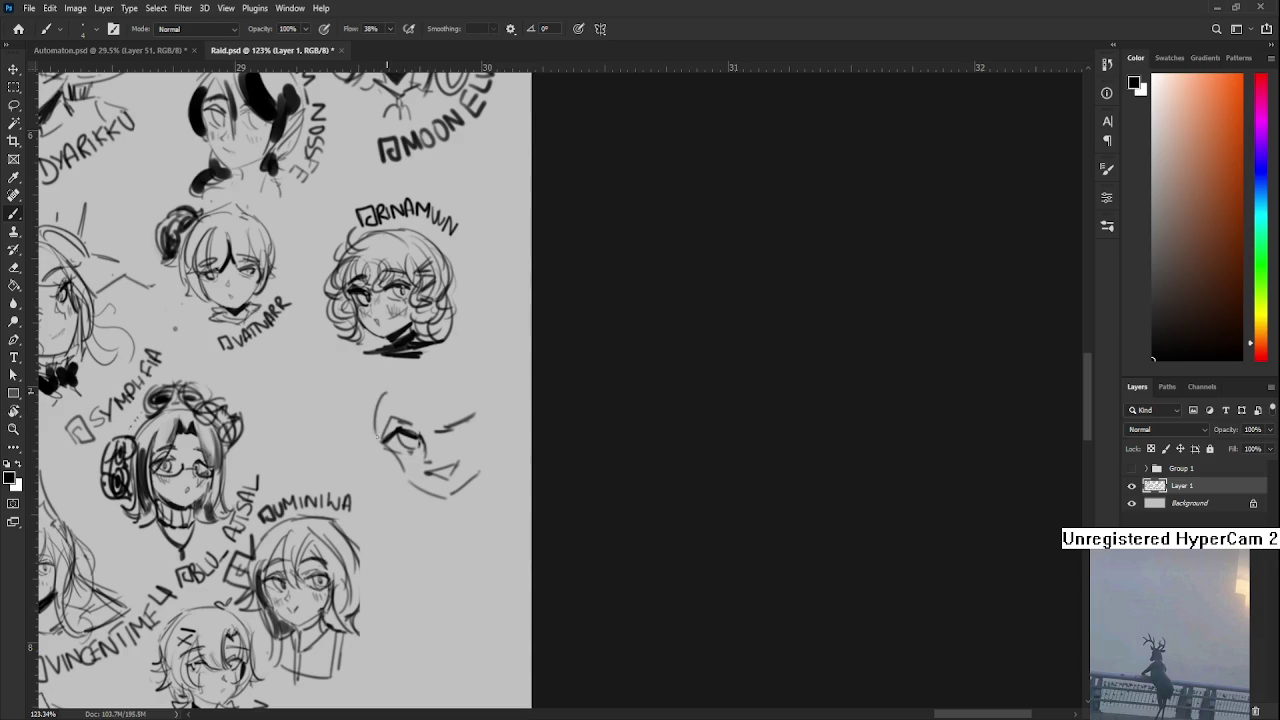
# - Draw a curving line left of the eye sketch, then lasso the face to scale it down
pyautogui.moveTo(407, 395); pyautogui.dragTo(401, 409)
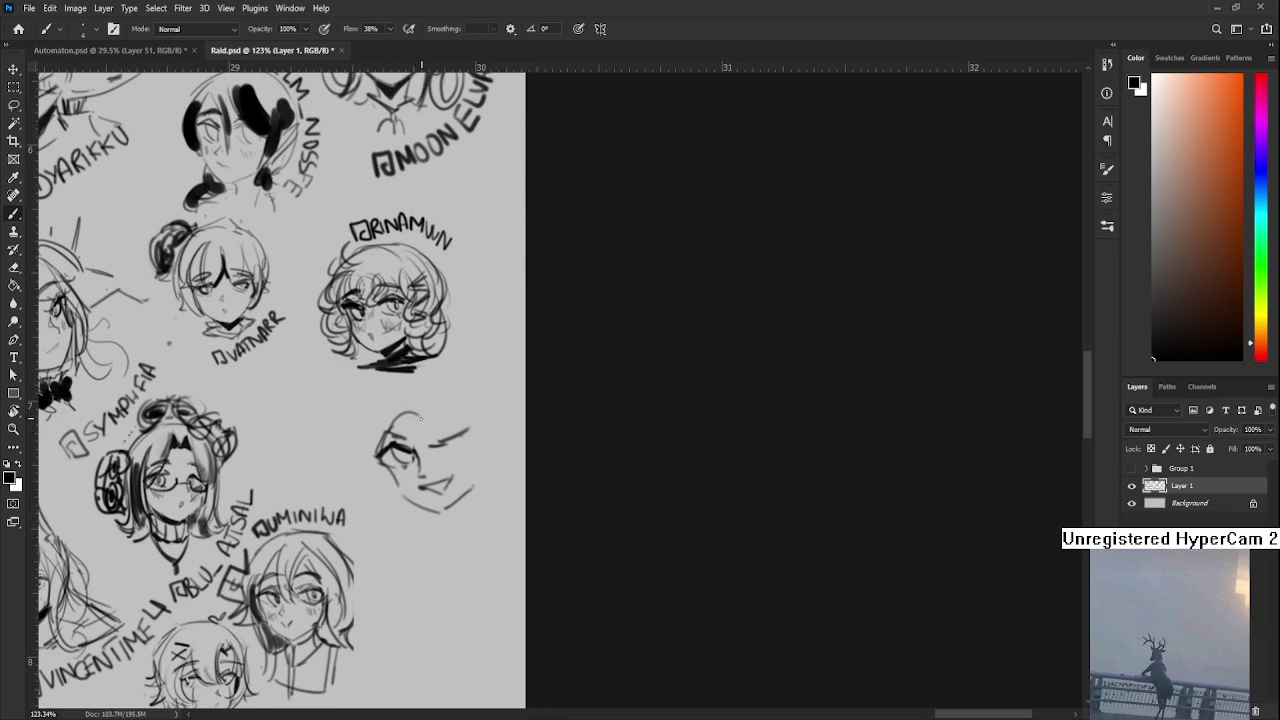
pyautogui.moveTo(383, 441)
pyautogui.mouseDown()
pyautogui.moveTo(421, 397)
pyautogui.moveTo(372, 425)
pyautogui.mouseUp()
pyautogui.press('l')
pyautogui.hotkey('ctrl', 't')
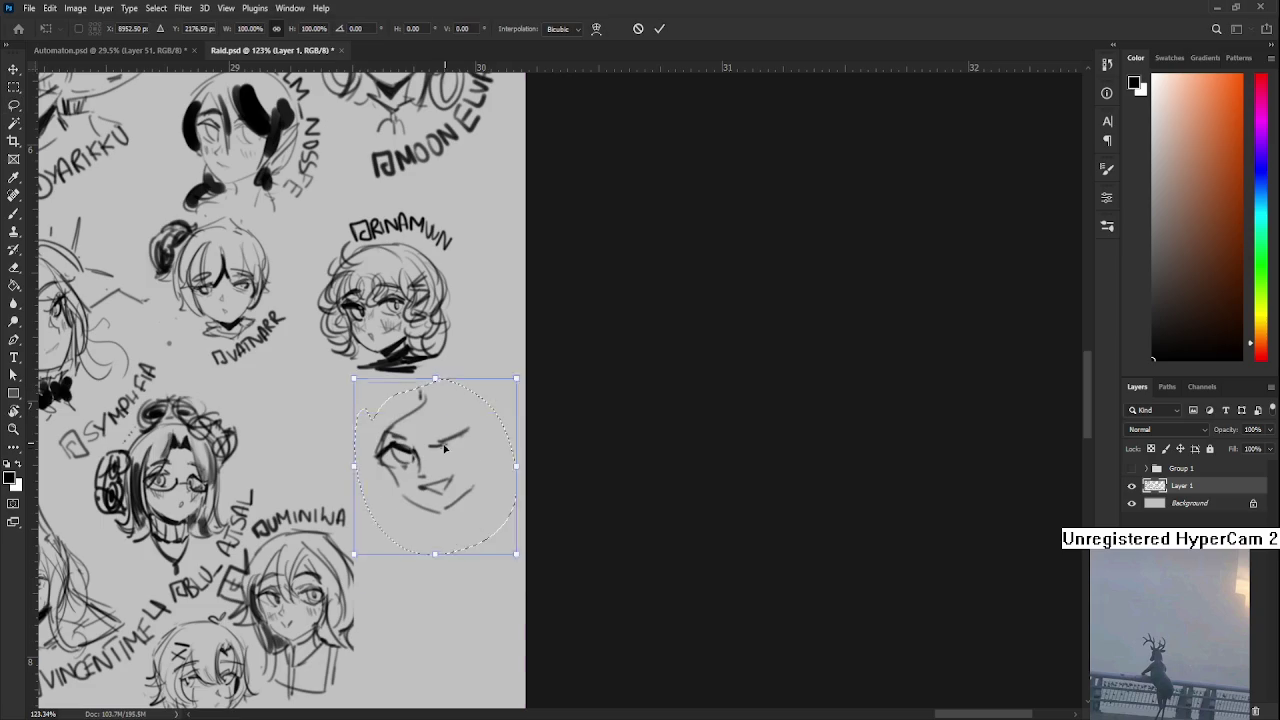
# - Move the eye sketch lower, scale it to 87%, rotate it 12.6°, and deselect
pyautogui.moveTo(435, 470); pyautogui.dragTo(440, 540)
pyautogui.moveTo(536, 459); pyautogui.dragTo(553, 483)
pyautogui.press('Return')
pyautogui.hotkey('ctrl', 'd')
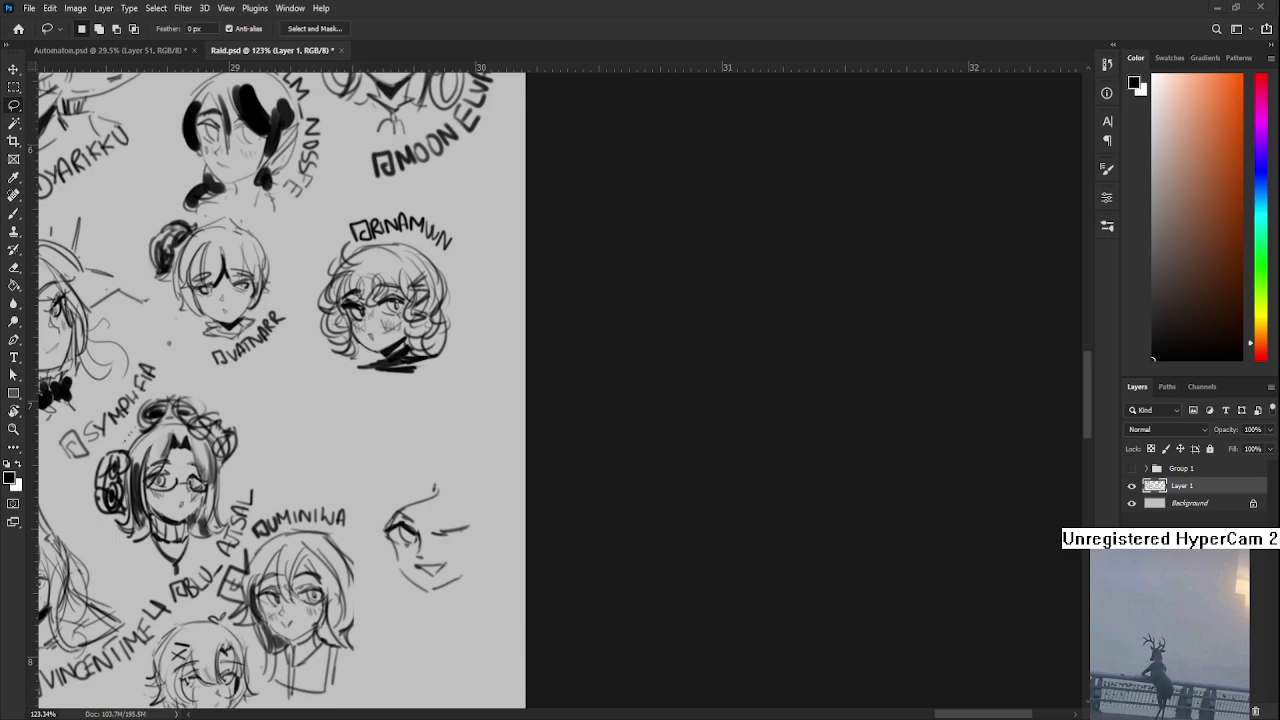
pyautogui.scroll(-3, 410, 385)
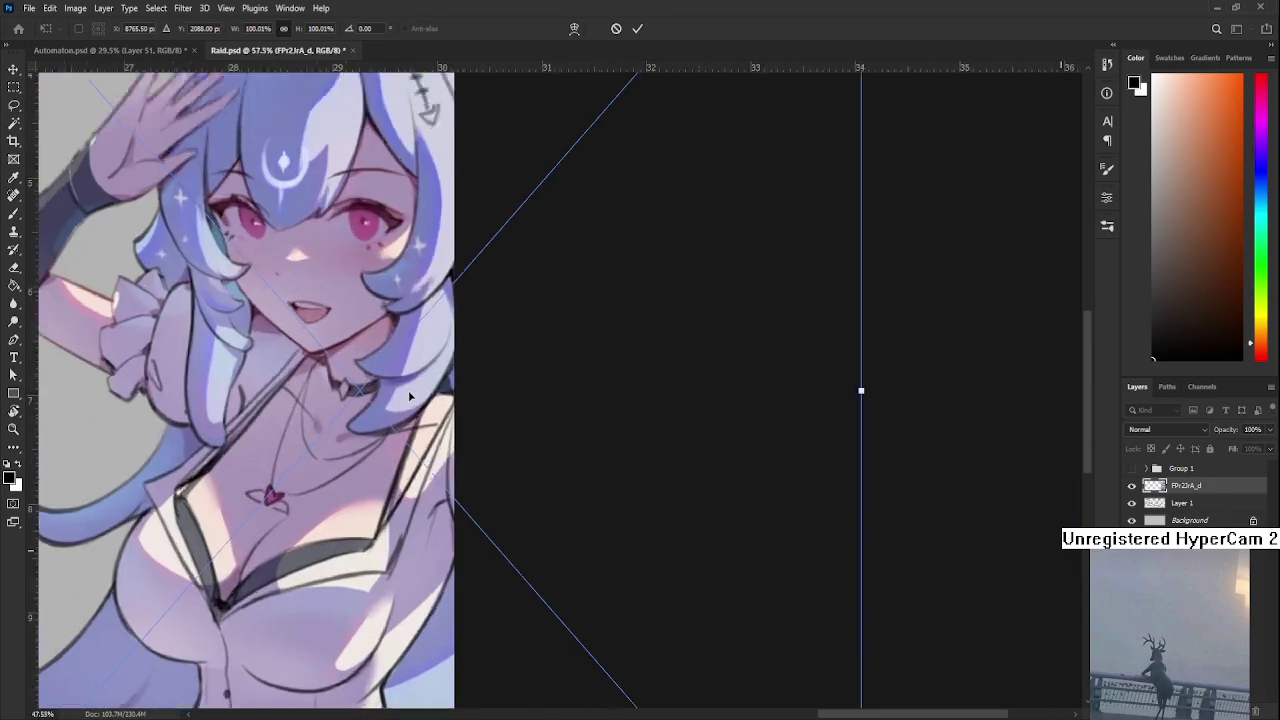
# - Scale the pasted saluting-girl illustration to about 54% and commit it
pyautogui.scroll(-2, 410, 385)
pyautogui.scroll(-2, 410, 385)
pyautogui.moveTo(408, 397); pyautogui.dragTo(748, 395)
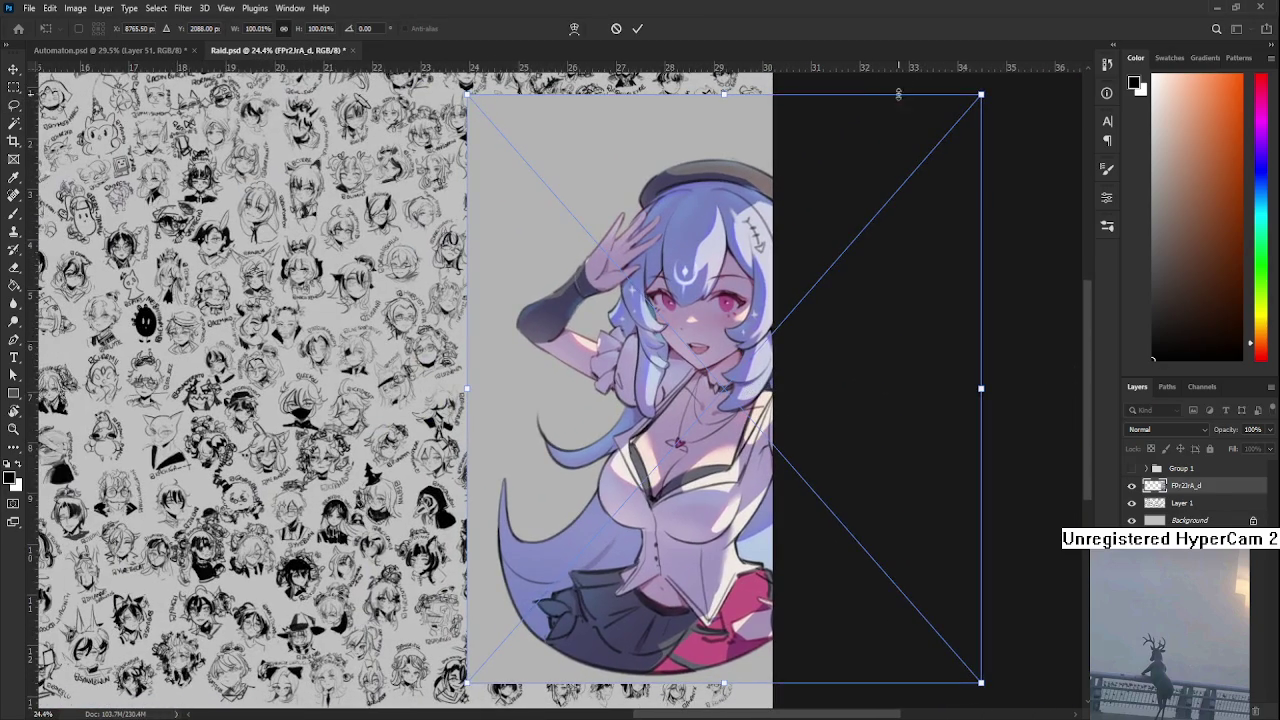
pyautogui.moveTo(981, 94); pyautogui.dragTo(739, 350)
pyautogui.press('Return')
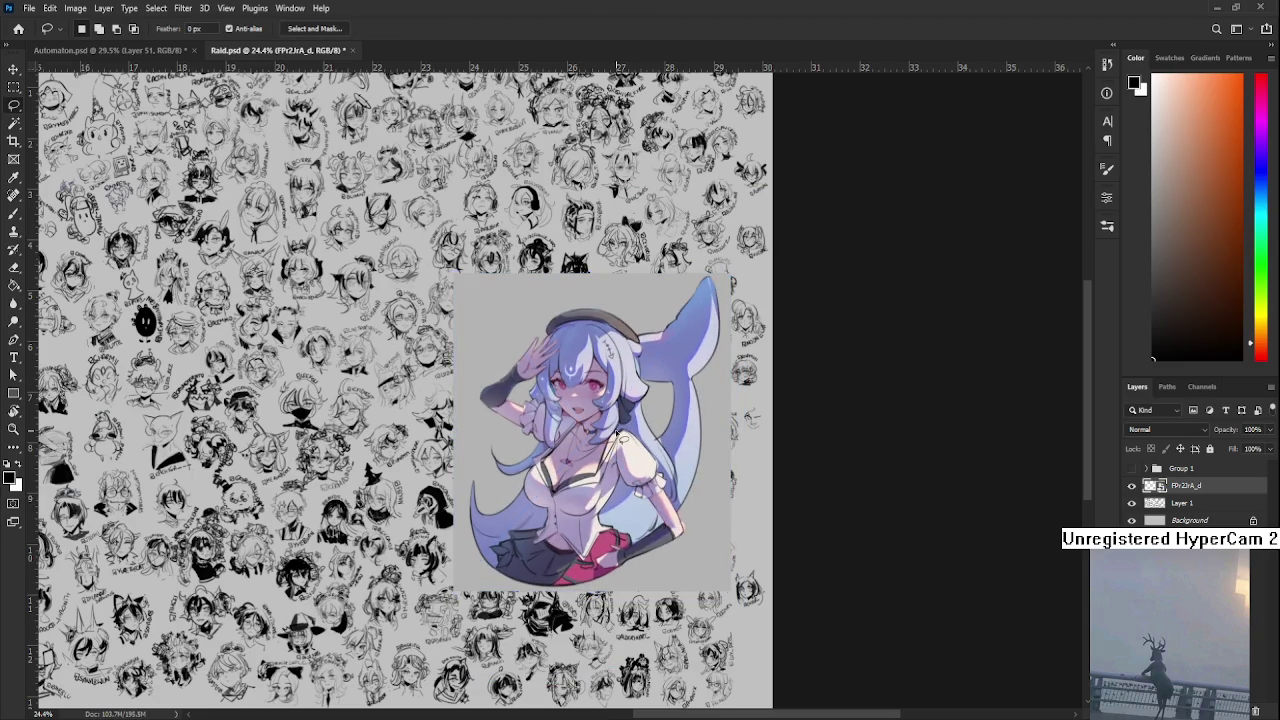
# - Zoom in and out to inspect the illustration over the centre of the sketch sheet
pyautogui.scroll(2, 620, 440)
pyautogui.scroll(2, 620, 440)
pyautogui.scroll(1, 617, 435)
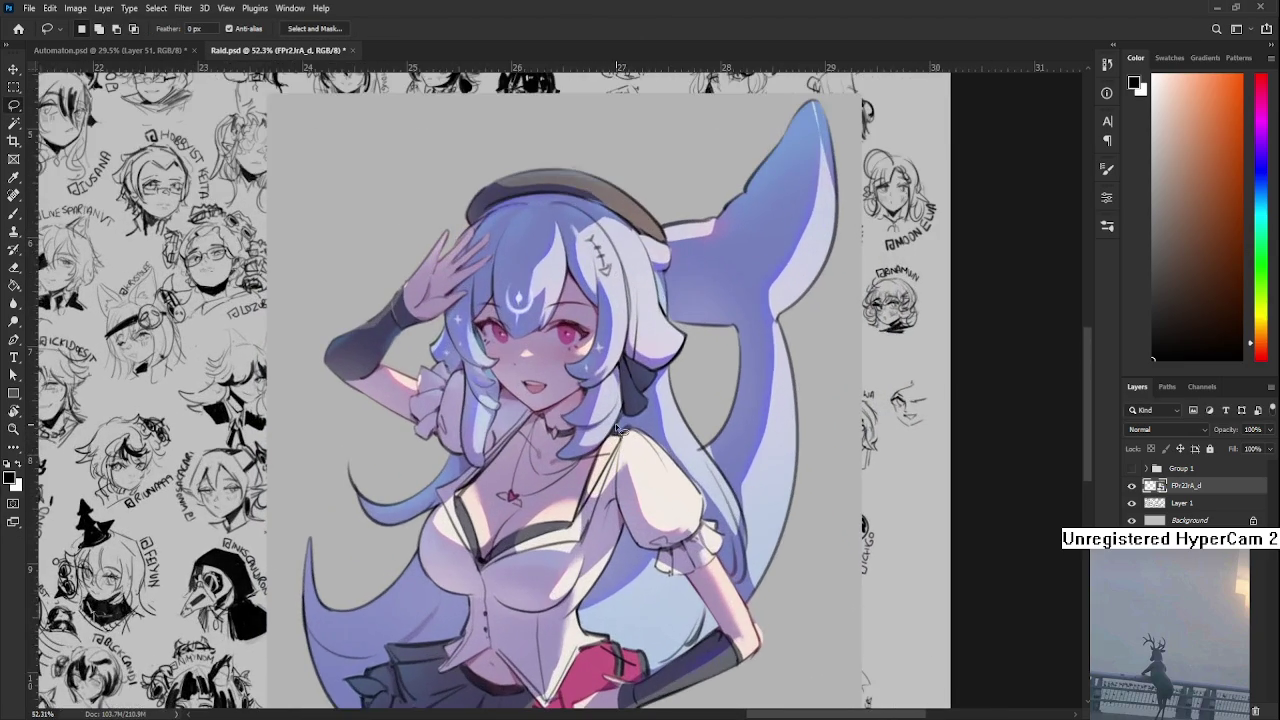
pyautogui.moveTo(612, 440)
pyautogui.mouseDown()
pyautogui.moveTo(566, 403)
pyautogui.moveTo(480, 465)
pyautogui.mouseUp()
pyautogui.scroll(-2, 480, 465)
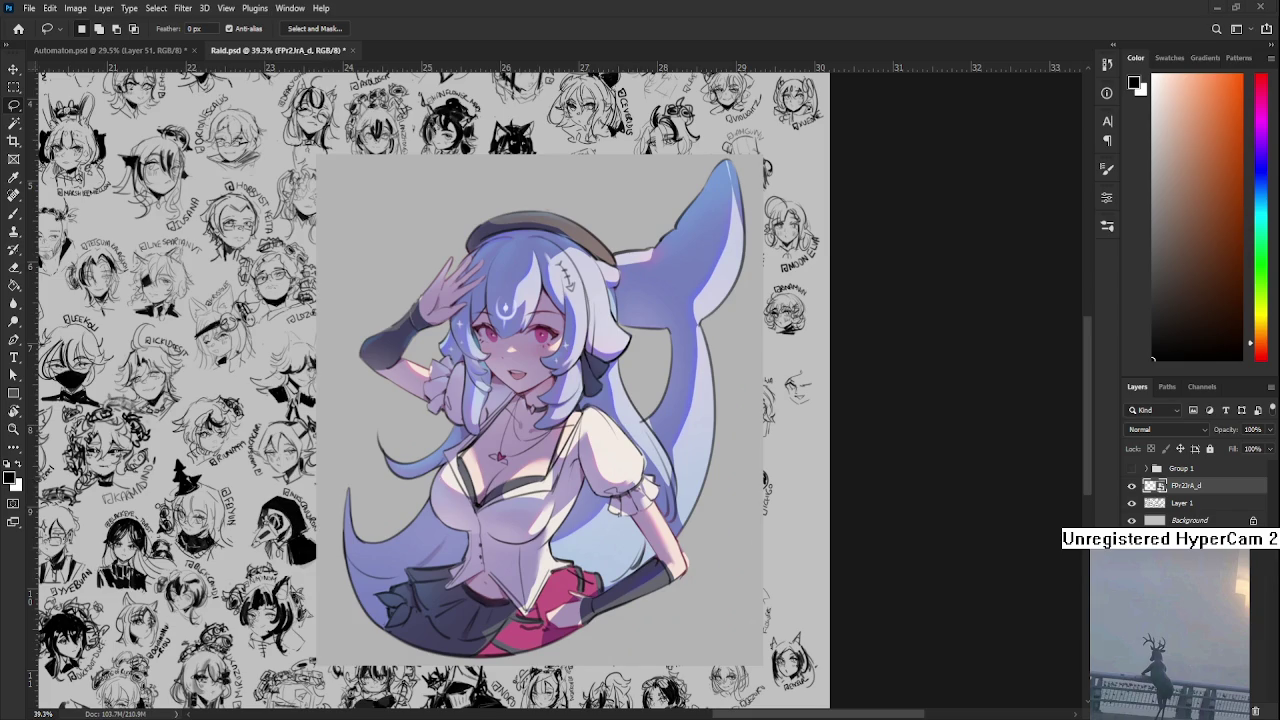
pyautogui.scroll(3, 535, 405)
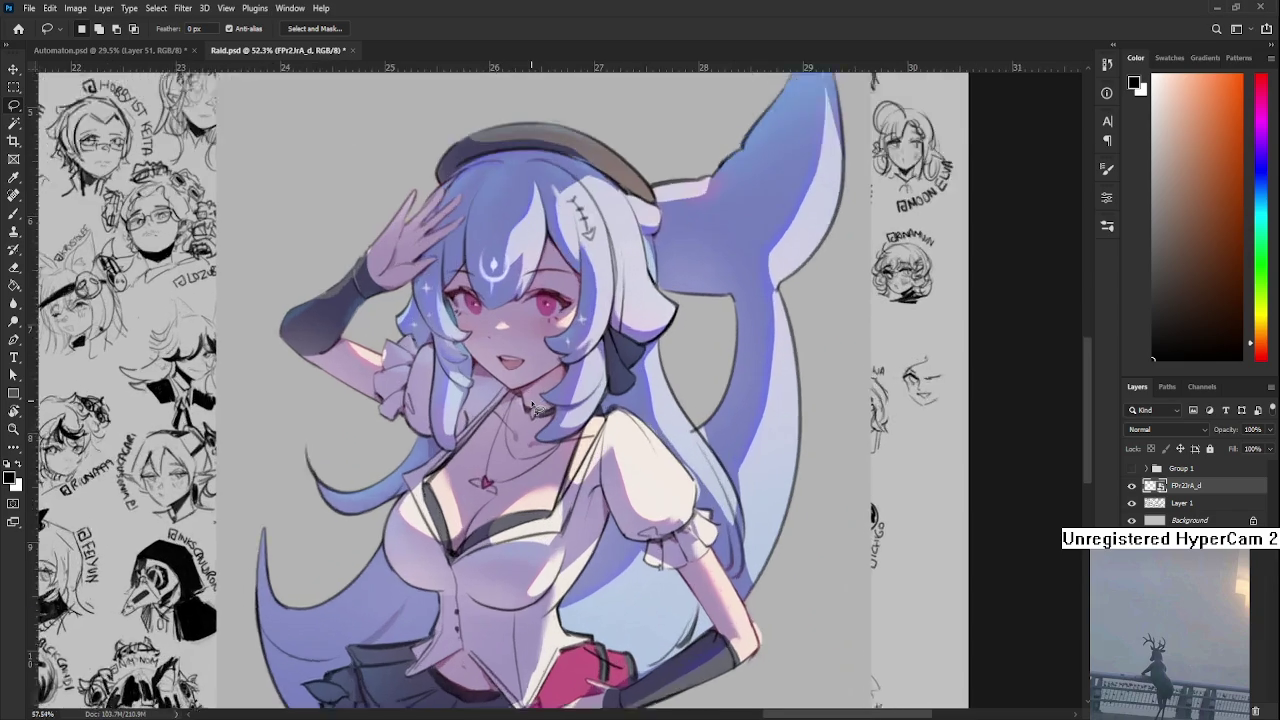
pyautogui.scroll(-5, 560, 394)
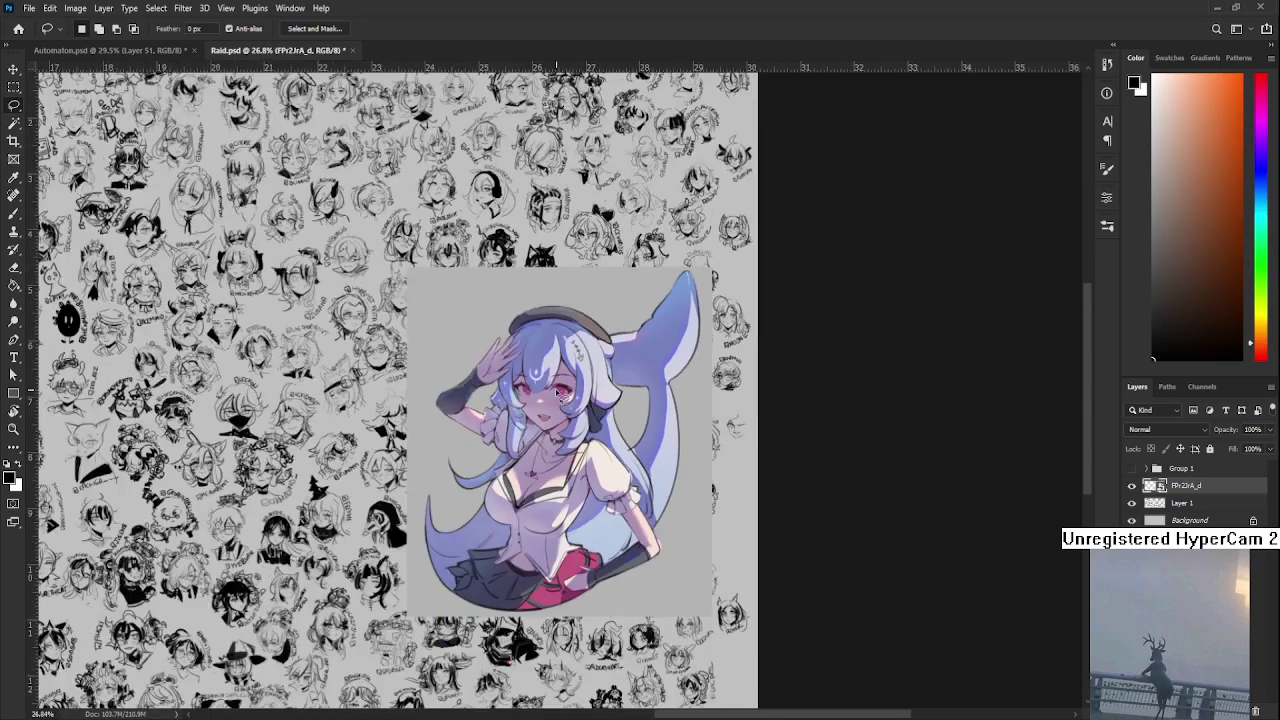
pyautogui.scroll(2, 560, 394)
pyautogui.scroll(2, 530, 460)
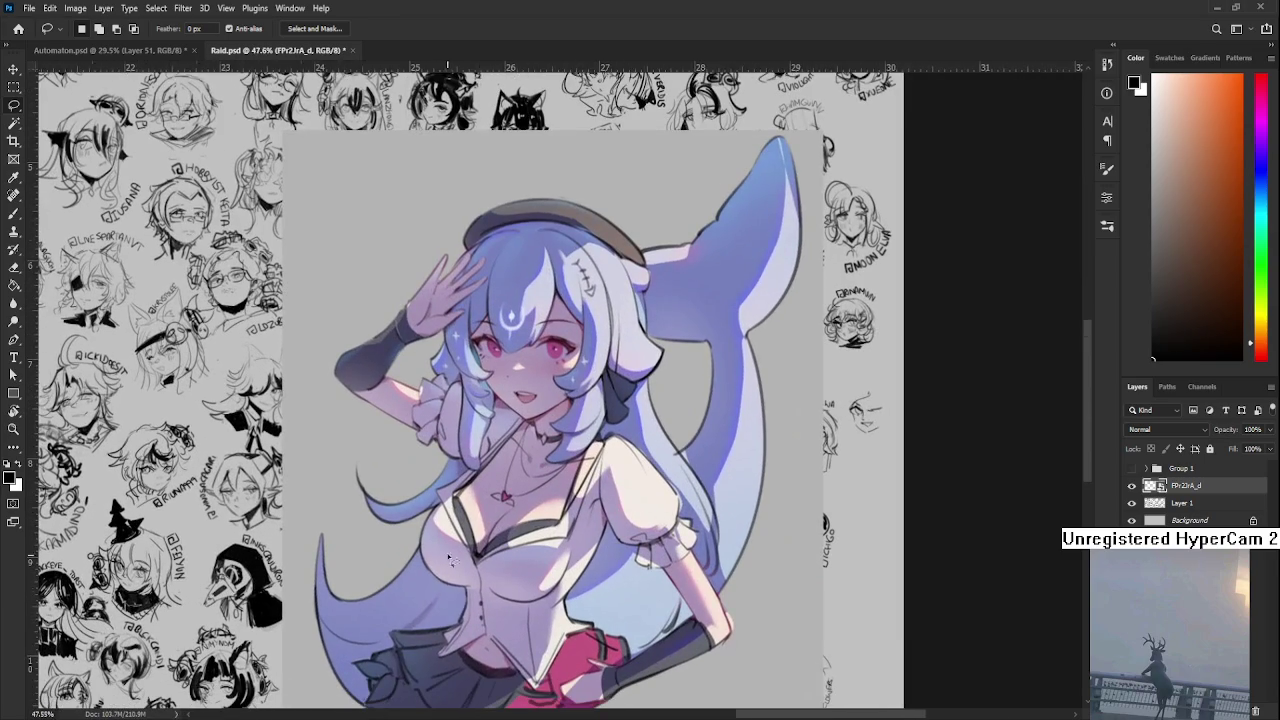
pyautogui.scroll(3, 446, 556)
pyautogui.scroll(-2, 456, 607)
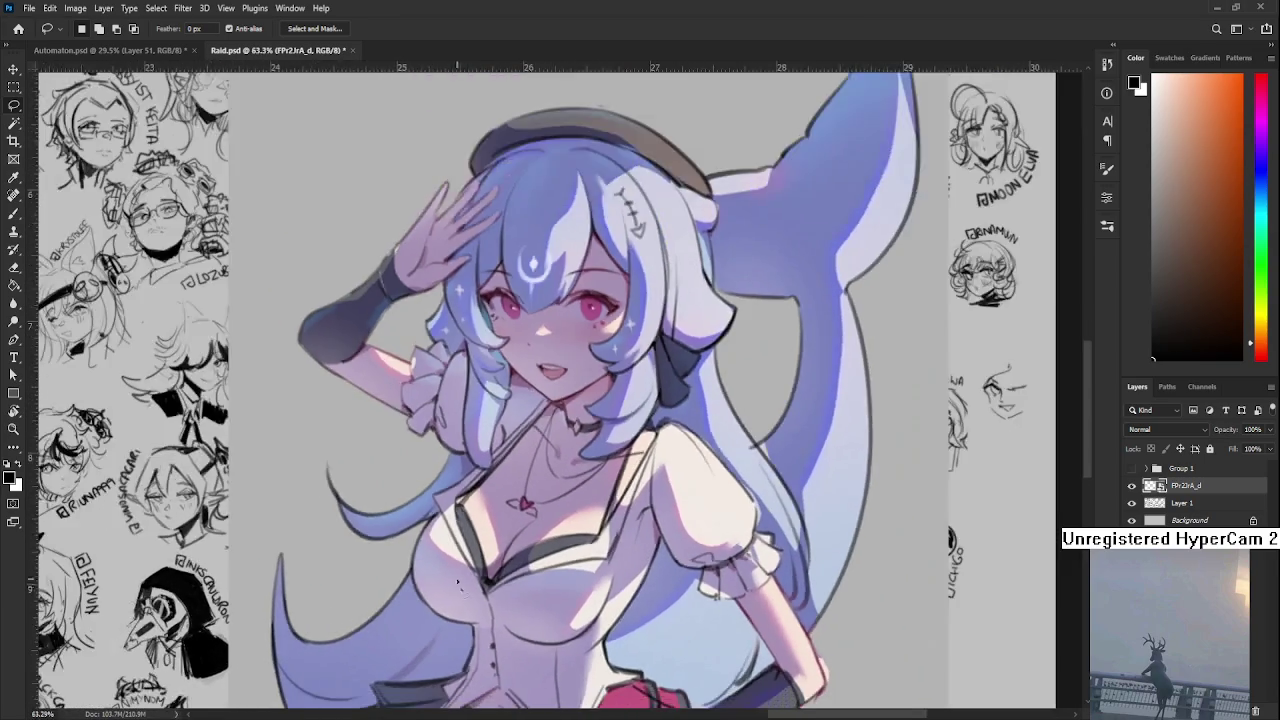
pyautogui.scroll(-2, 460, 610)
pyautogui.scroll(-1, 560, 660)
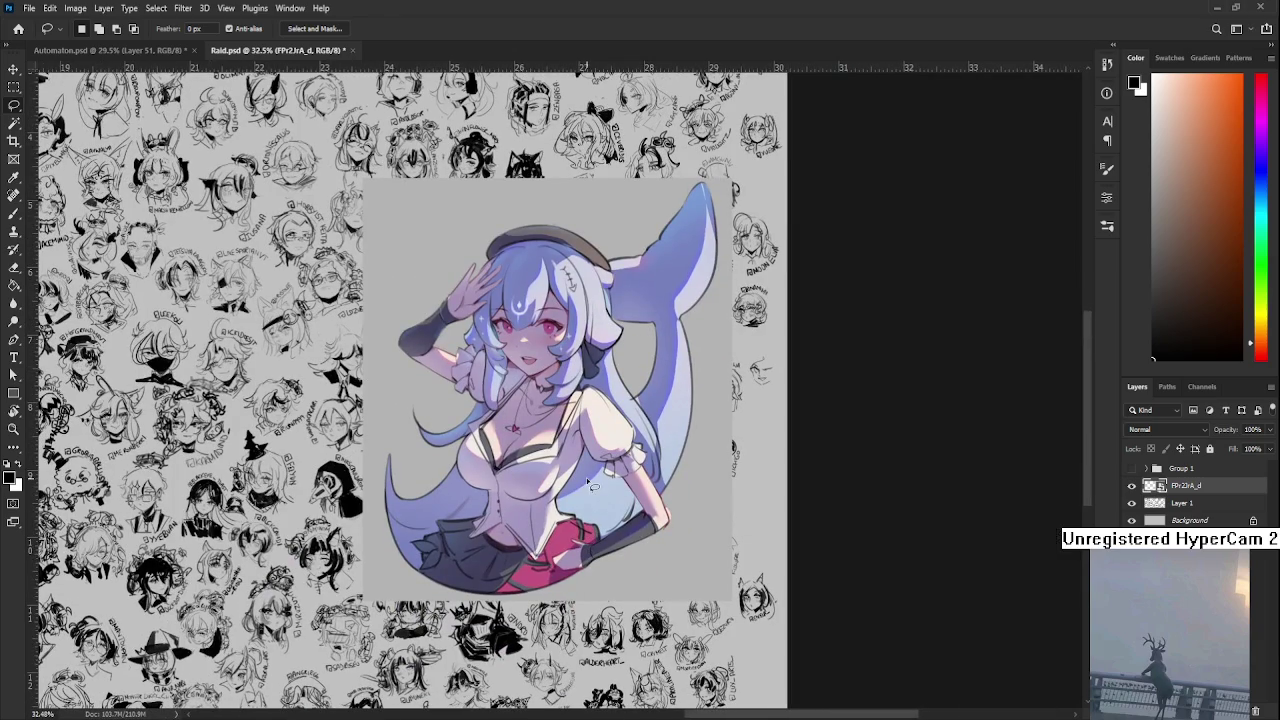
pyautogui.scroll(1, 509, 374)
pyautogui.scroll(2, 548, 219)
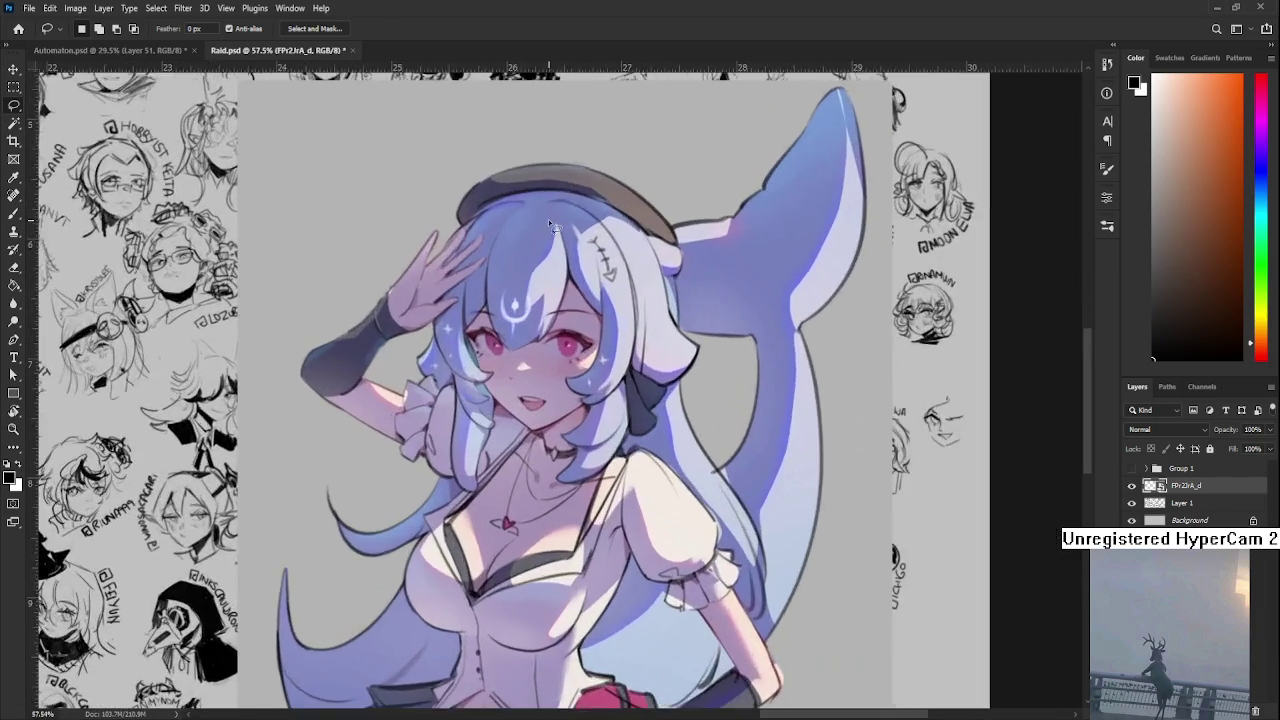
pyautogui.scroll(1, 548, 222)
pyautogui.scroll(-3, 548, 226)
pyautogui.scroll(-1, 549, 229)
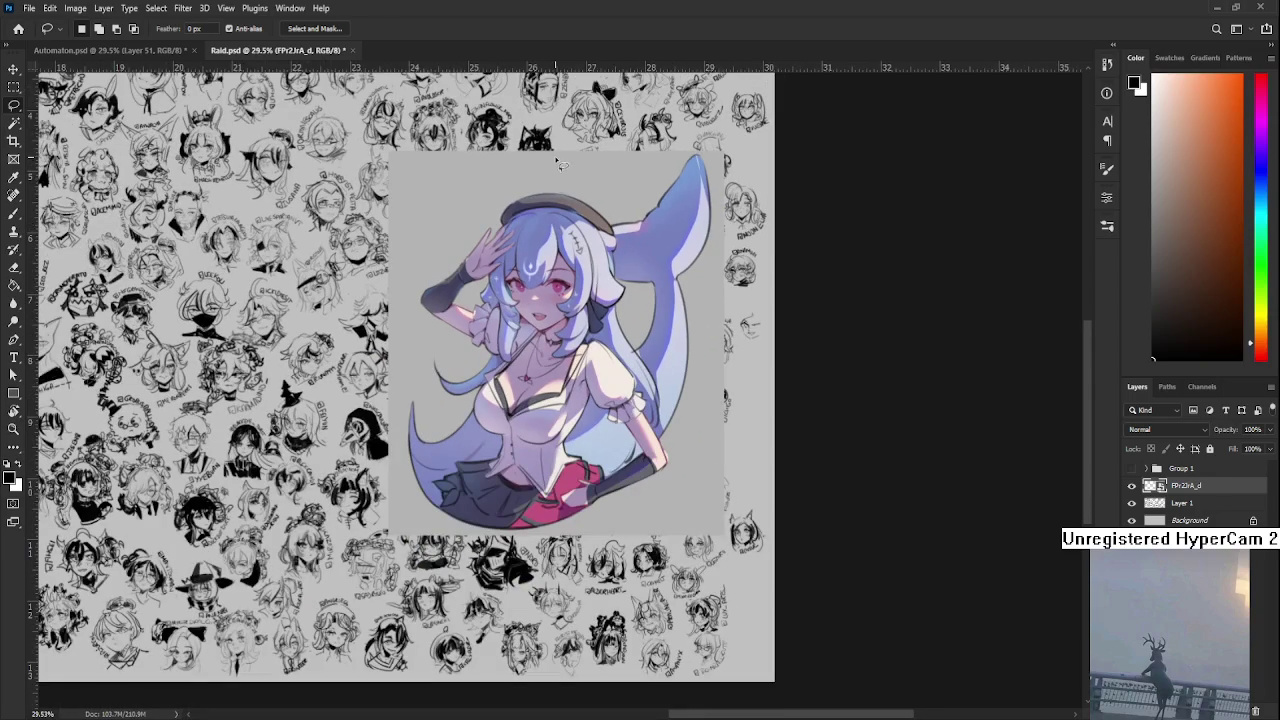
pyautogui.scroll(1, 676, 334)
pyautogui.scroll(3, 663, 270)
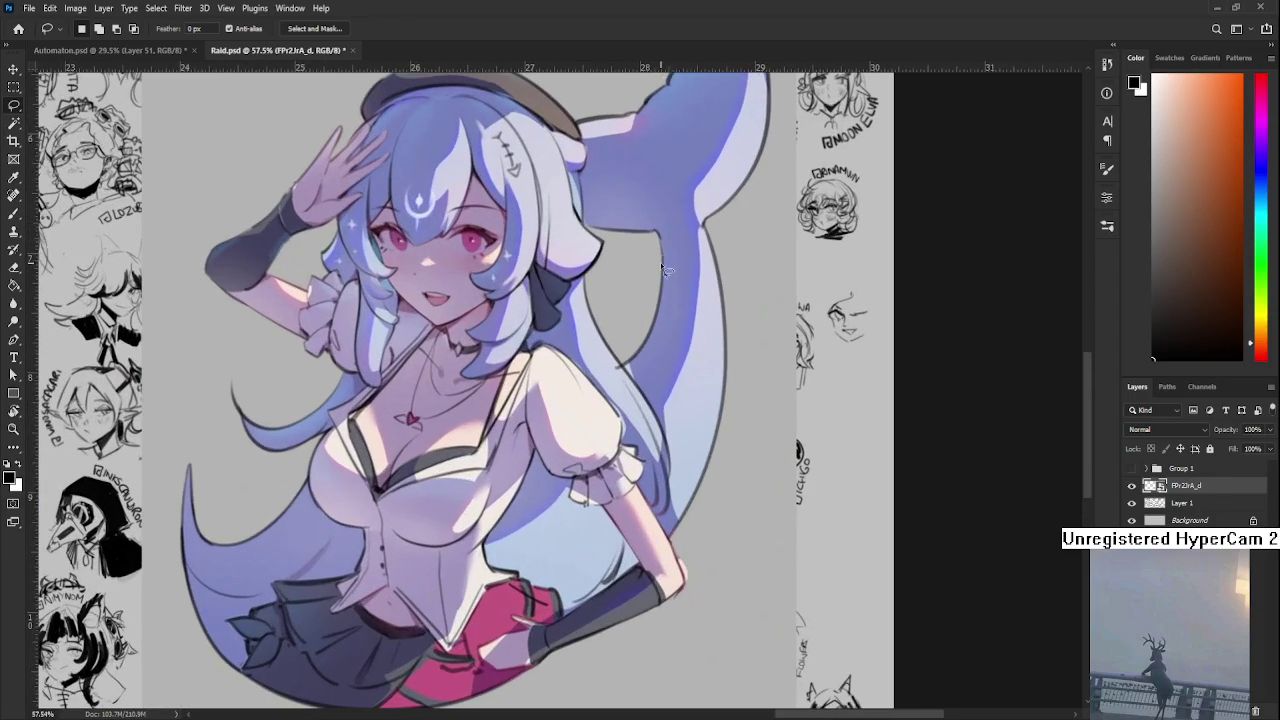
pyautogui.scroll(-4, 688, 419)
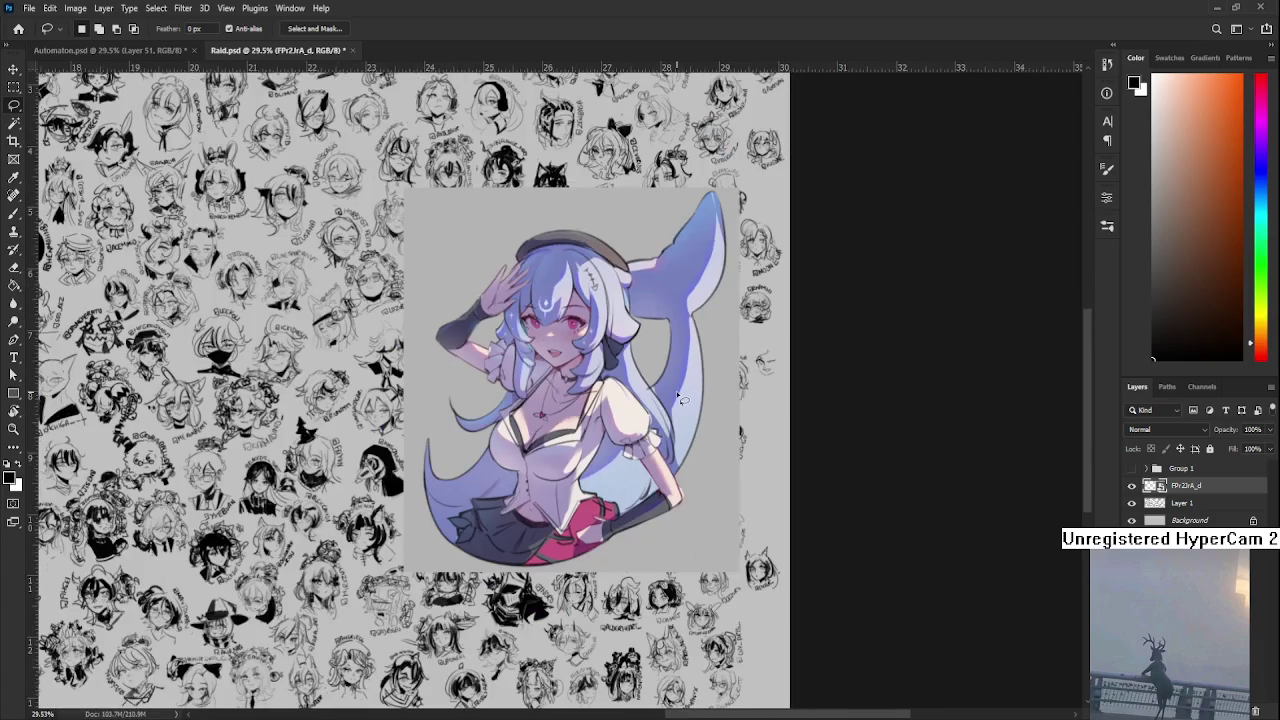
pyautogui.hotkey('ctrl', 't')
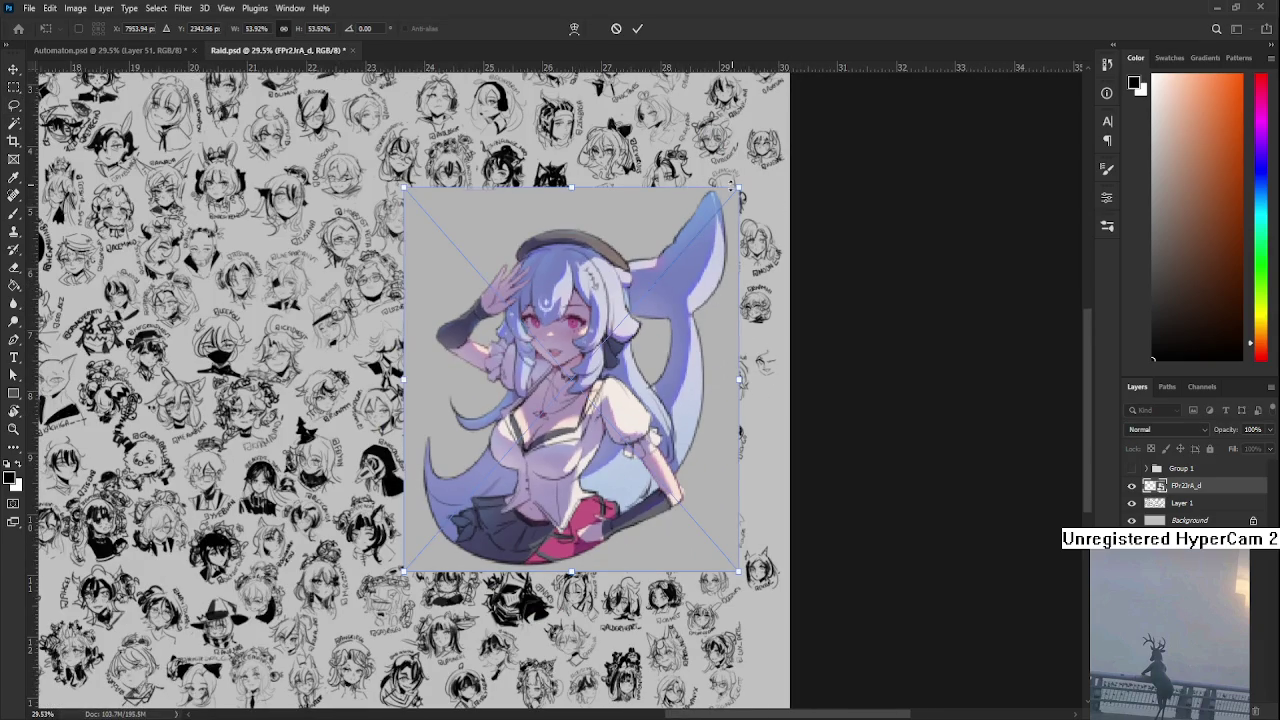
# - Shrink the saluting-girl illustration to about 18.5% and place it near the top-right face sketch
pyautogui.moveTo(731, 185); pyautogui.dragTo(606, 404)
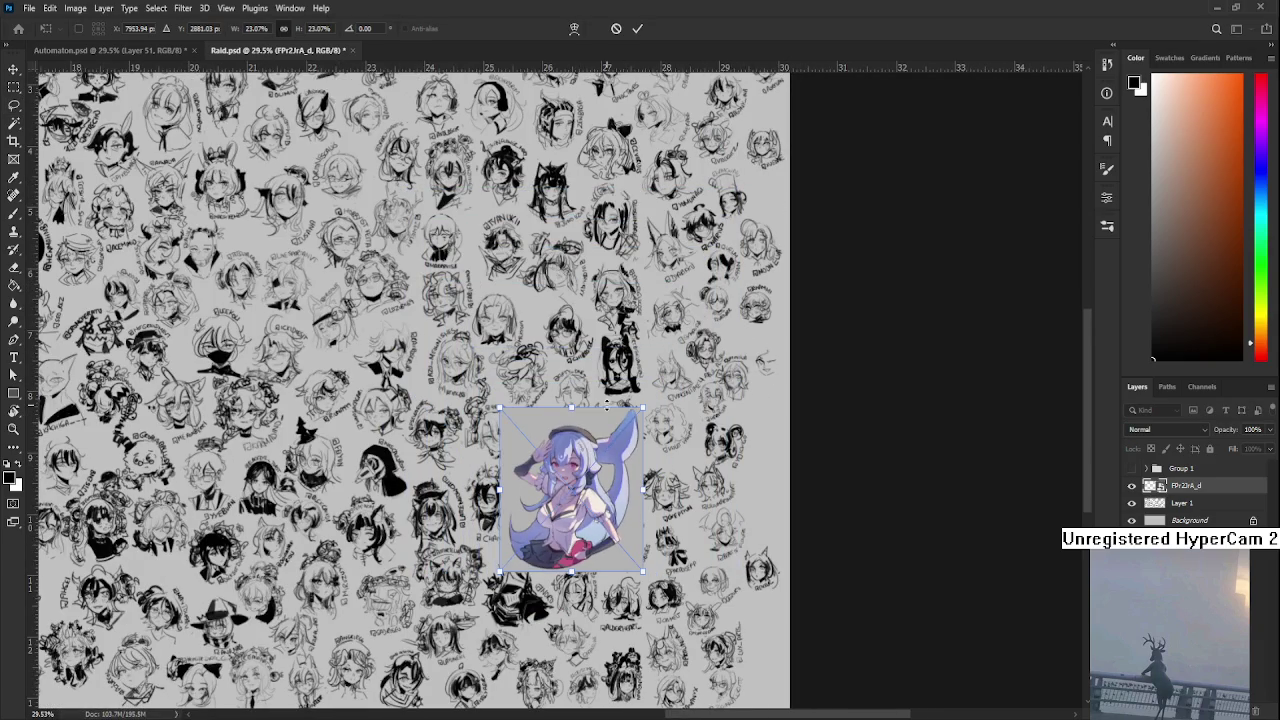
pyautogui.scroll(-1, 600, 430)
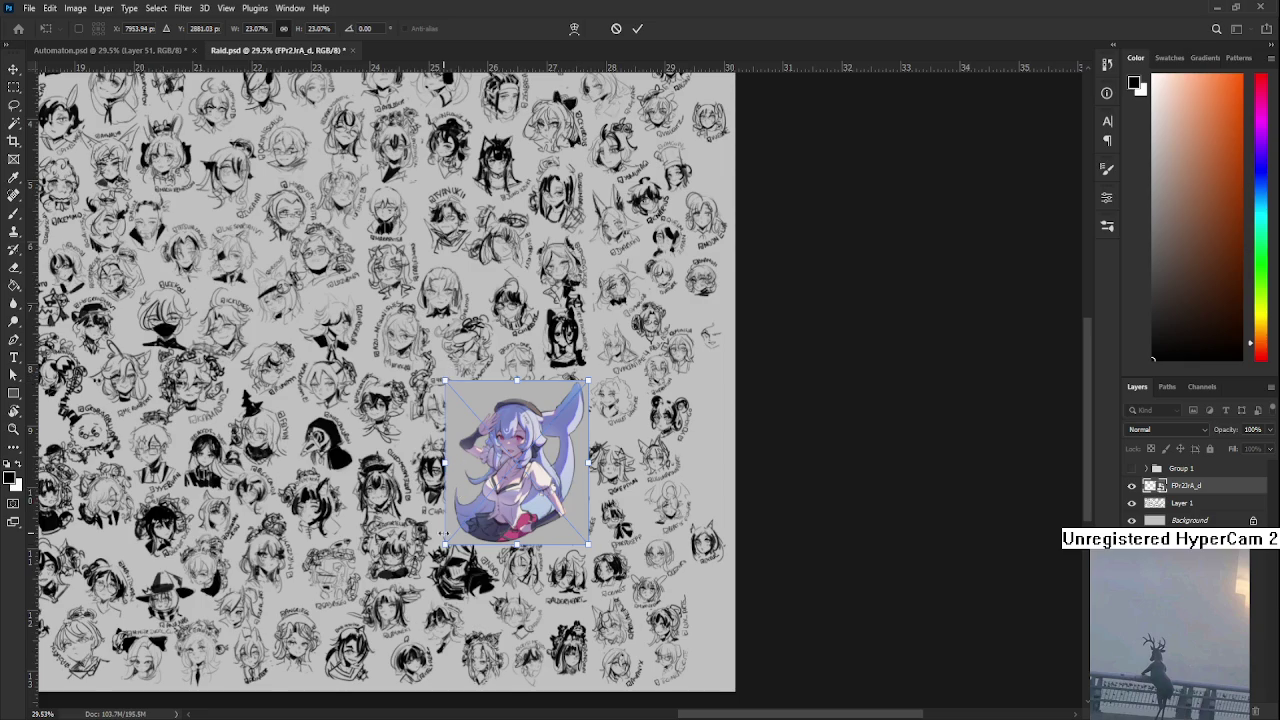
pyautogui.scroll(5, 447, 500)
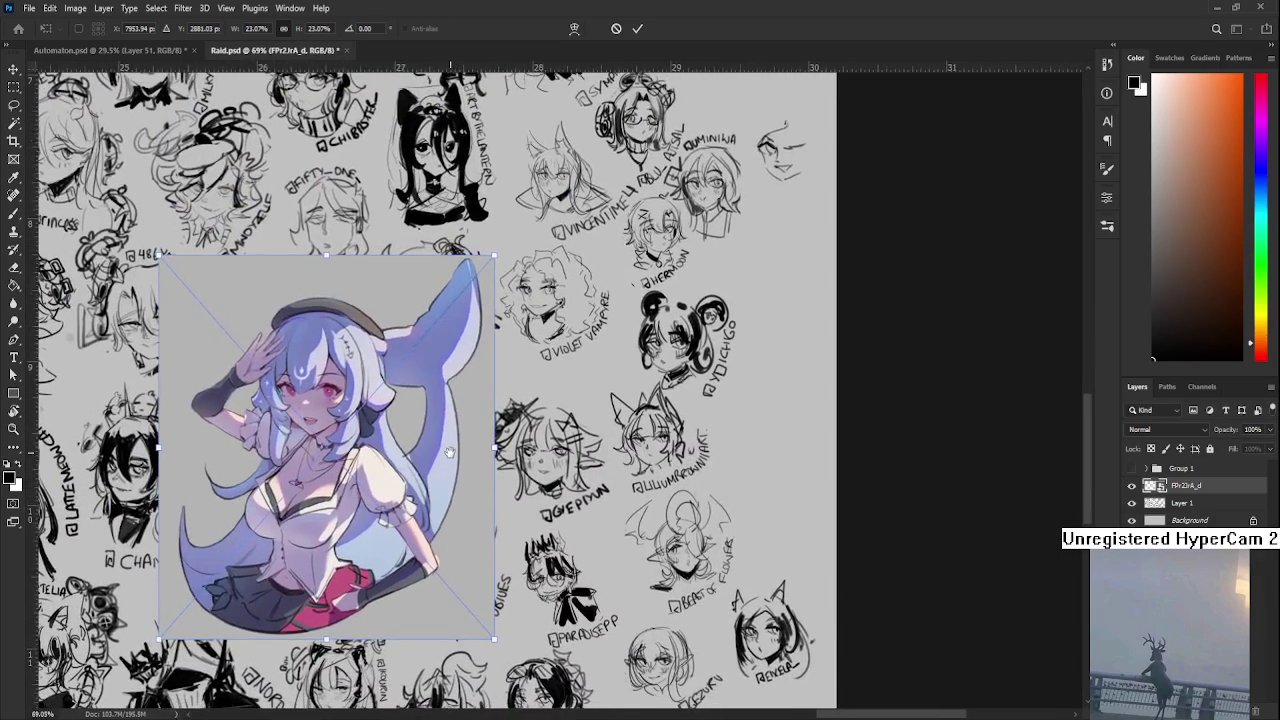
pyautogui.scroll(-2, 450, 453)
pyautogui.moveTo(442, 354); pyautogui.dragTo(607, 167)
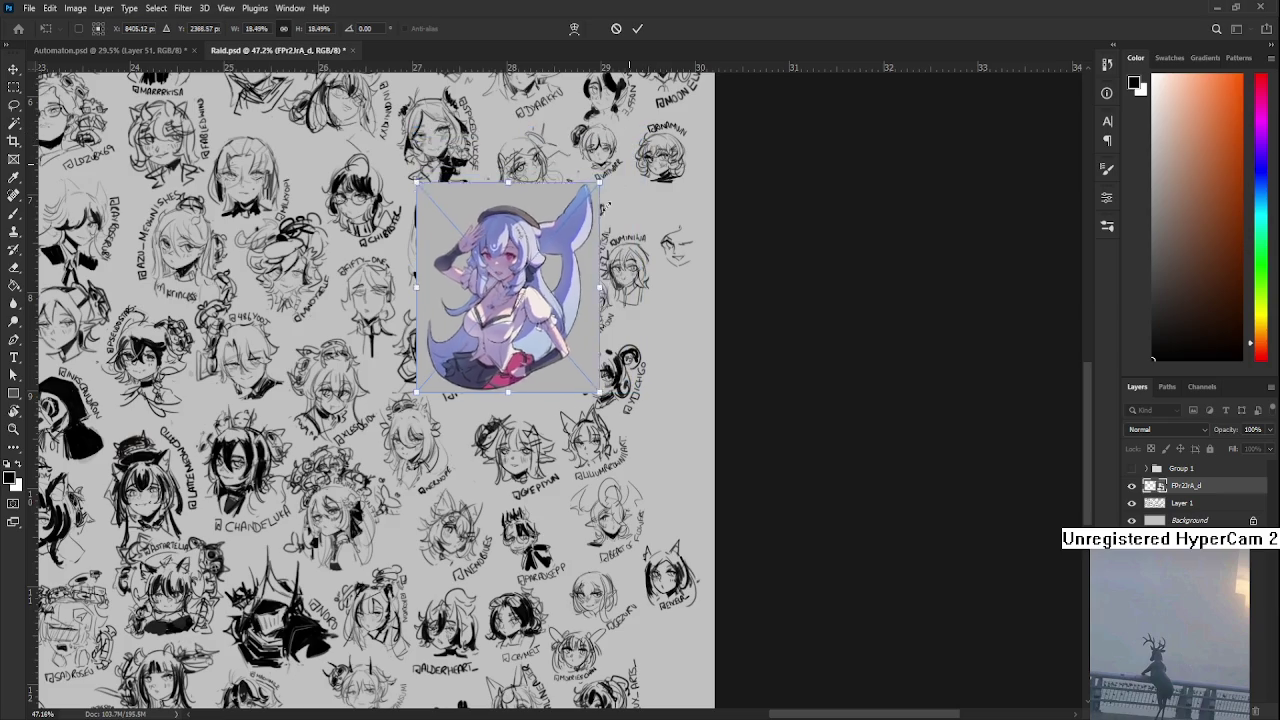
pyautogui.moveTo(644, 131); pyautogui.dragTo(575, 186)
pyautogui.moveTo(560, 280); pyautogui.dragTo(636, 226)
pyautogui.press('Return')
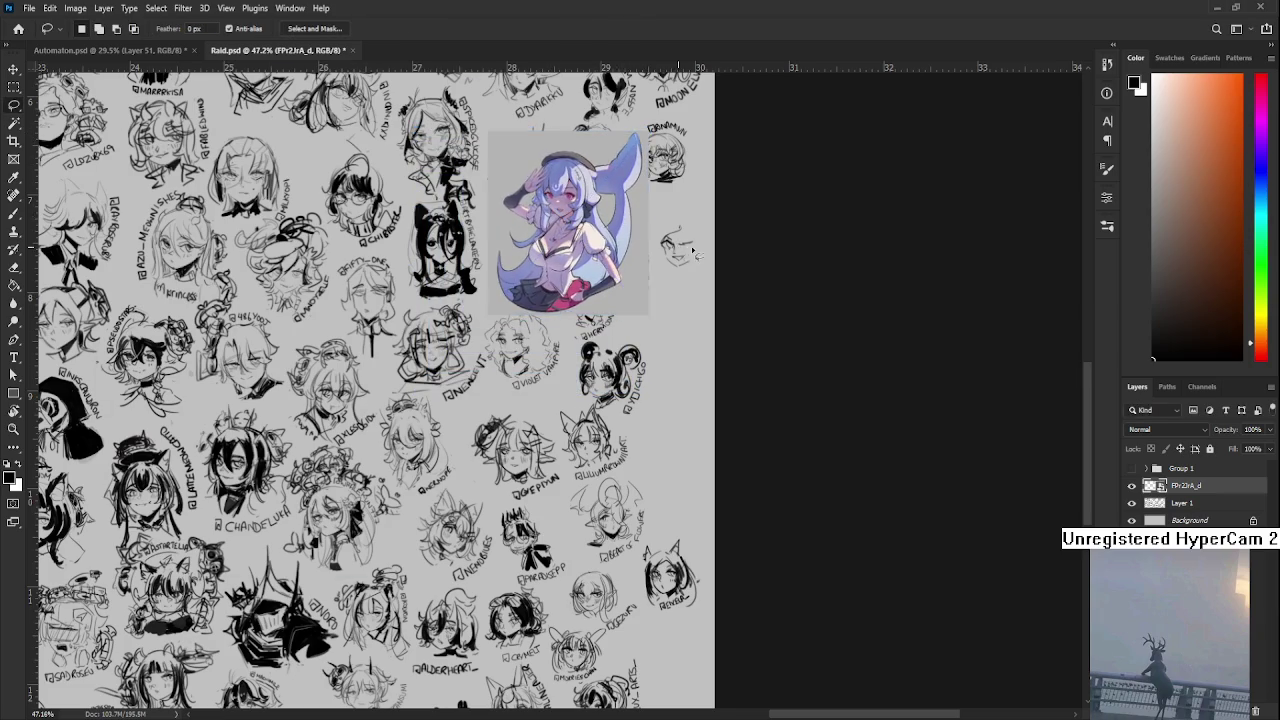
# - Inspect the drawings above the character, switching to the brush and then rotate-view tool
pyautogui.scroll(5, 600, 260)
pyautogui.moveTo(591, 272); pyautogui.dragTo(489, 481)
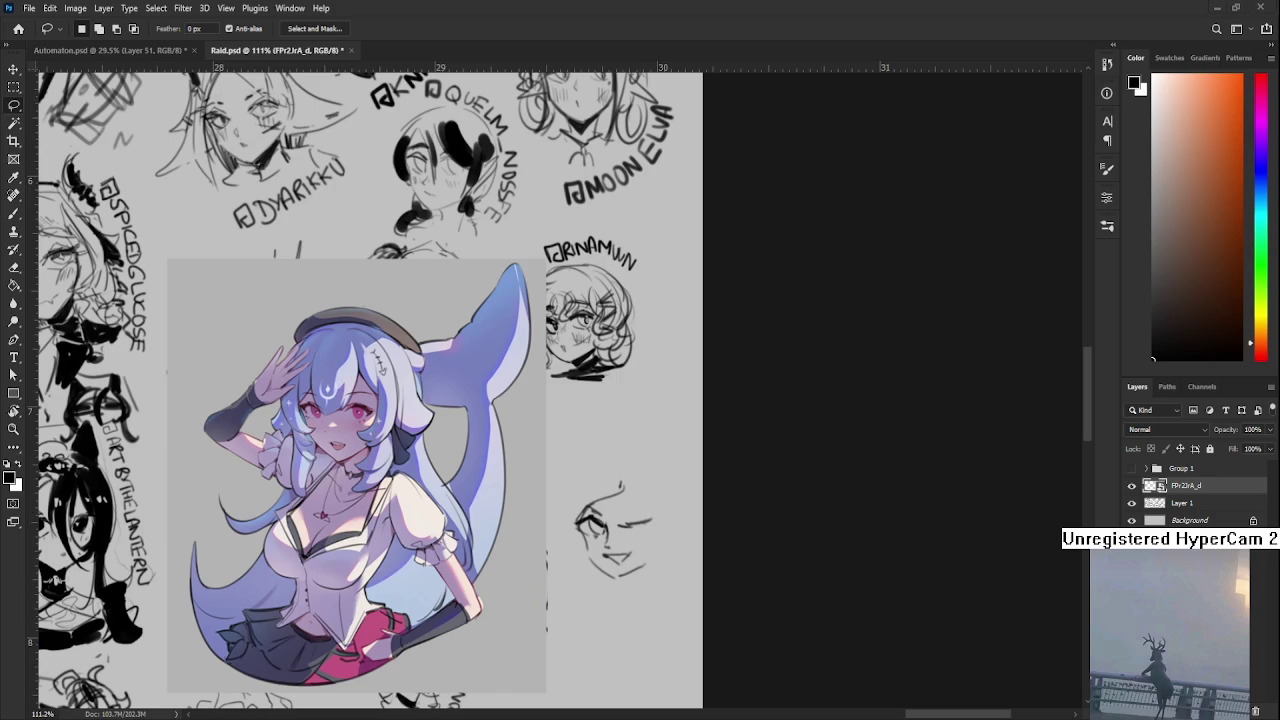
pyautogui.scroll(-3, 639, 403)
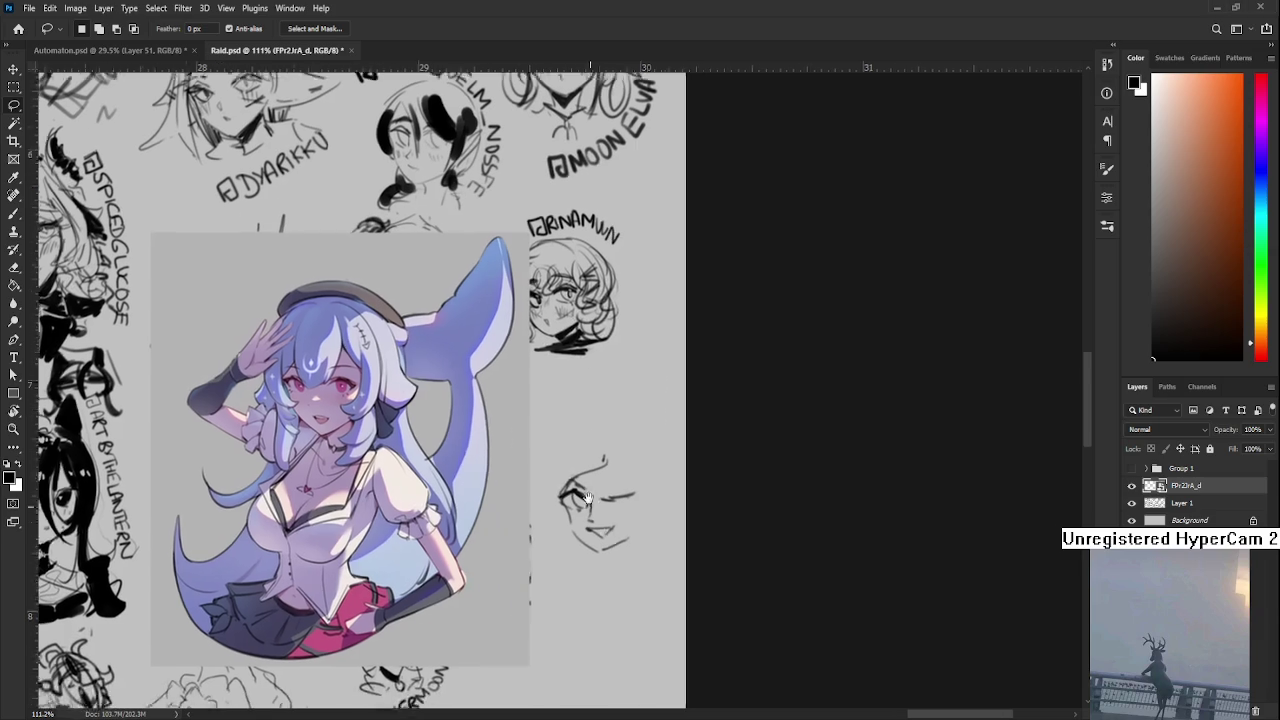
pyautogui.press('b')
pyautogui.press('r')
pyautogui.scroll(-5, 639, 403)
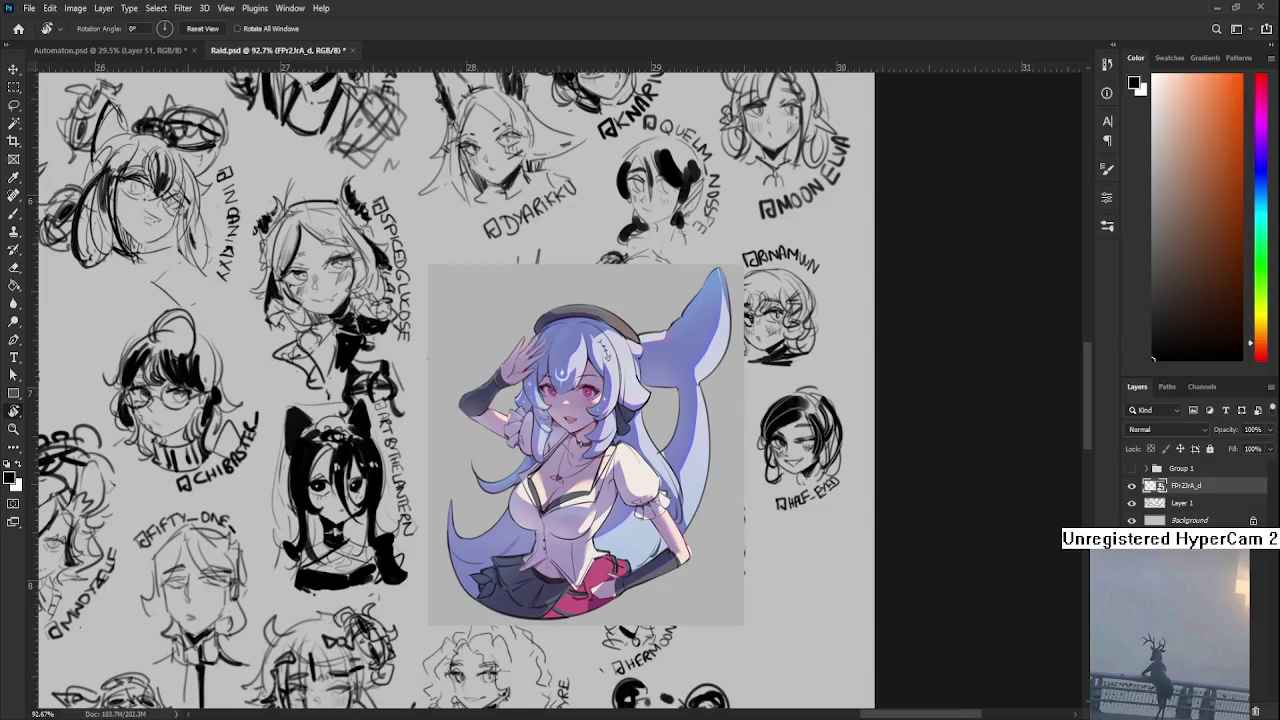
pyautogui.scroll(-1, 612, 75)
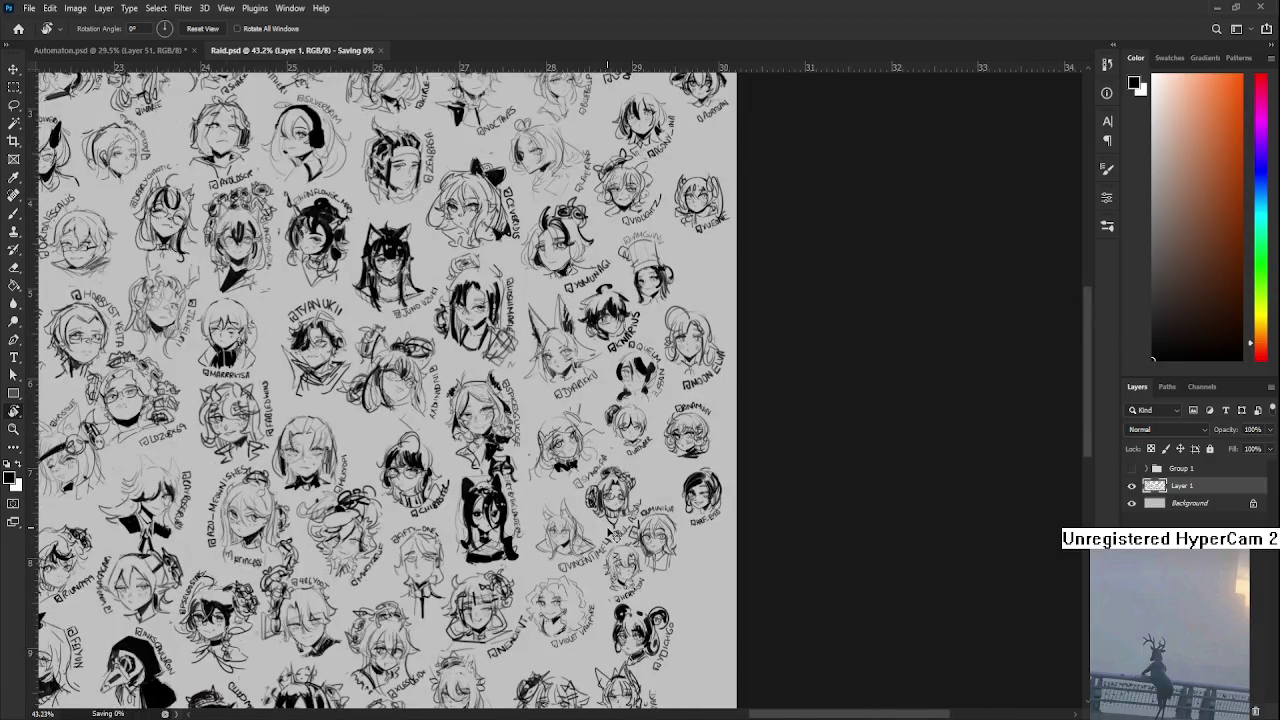
# - Close Raid.psd and bring up hole.psd as a floating reference over Automaton.psd
pyautogui.scroll(-1, 612, 75)
pyautogui.click(338, 50)
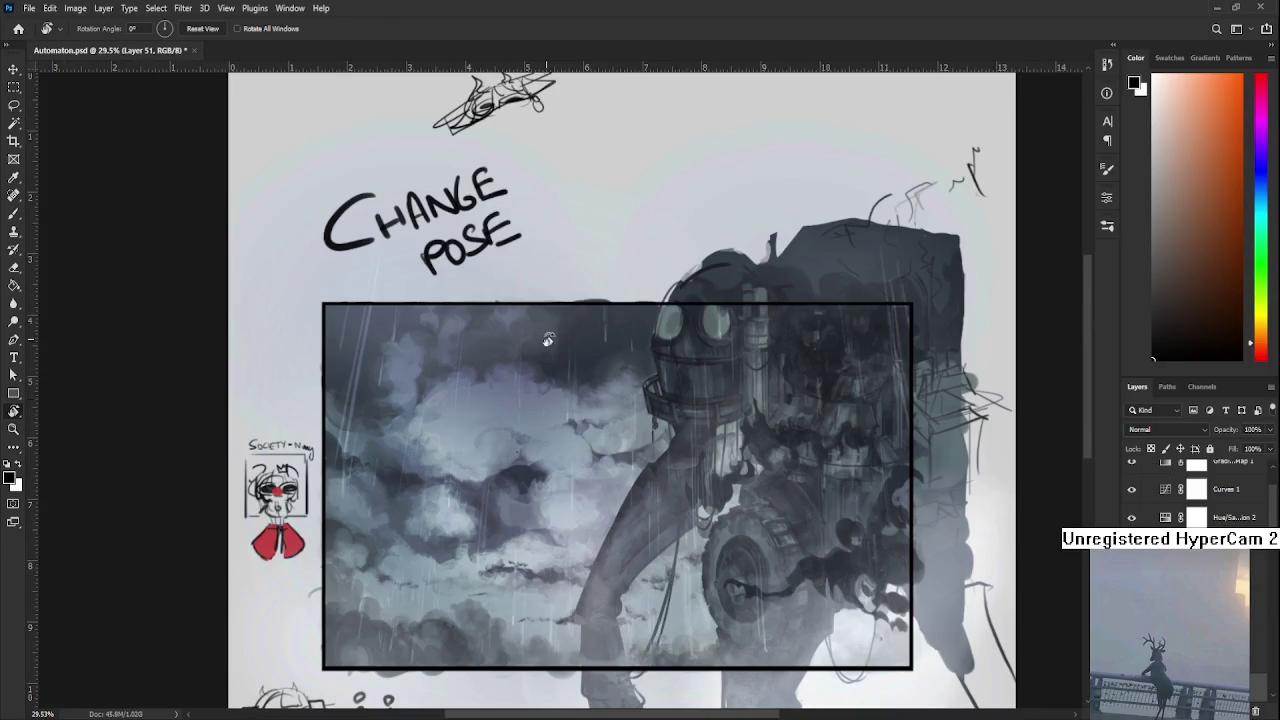
pyautogui.scroll(1, 622, 463)
pyautogui.hotkey('ctrl', 'Tab')
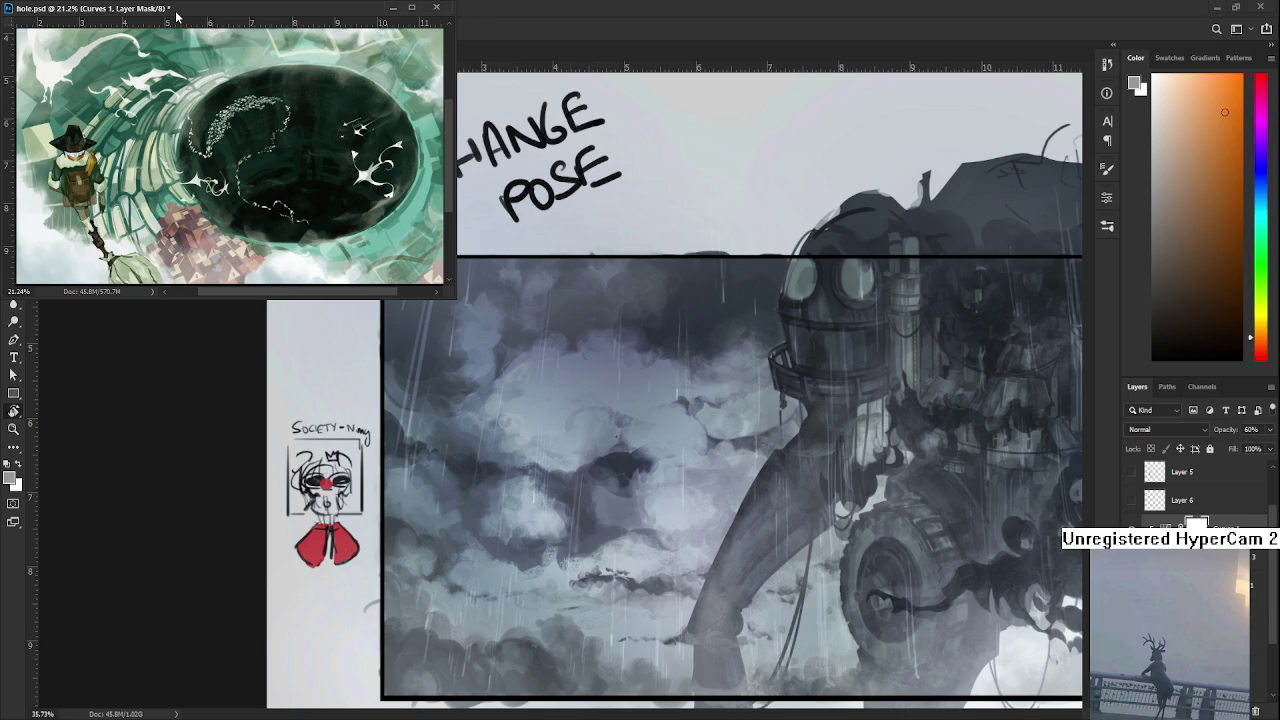
pyautogui.scroll(-2, 471, 372)
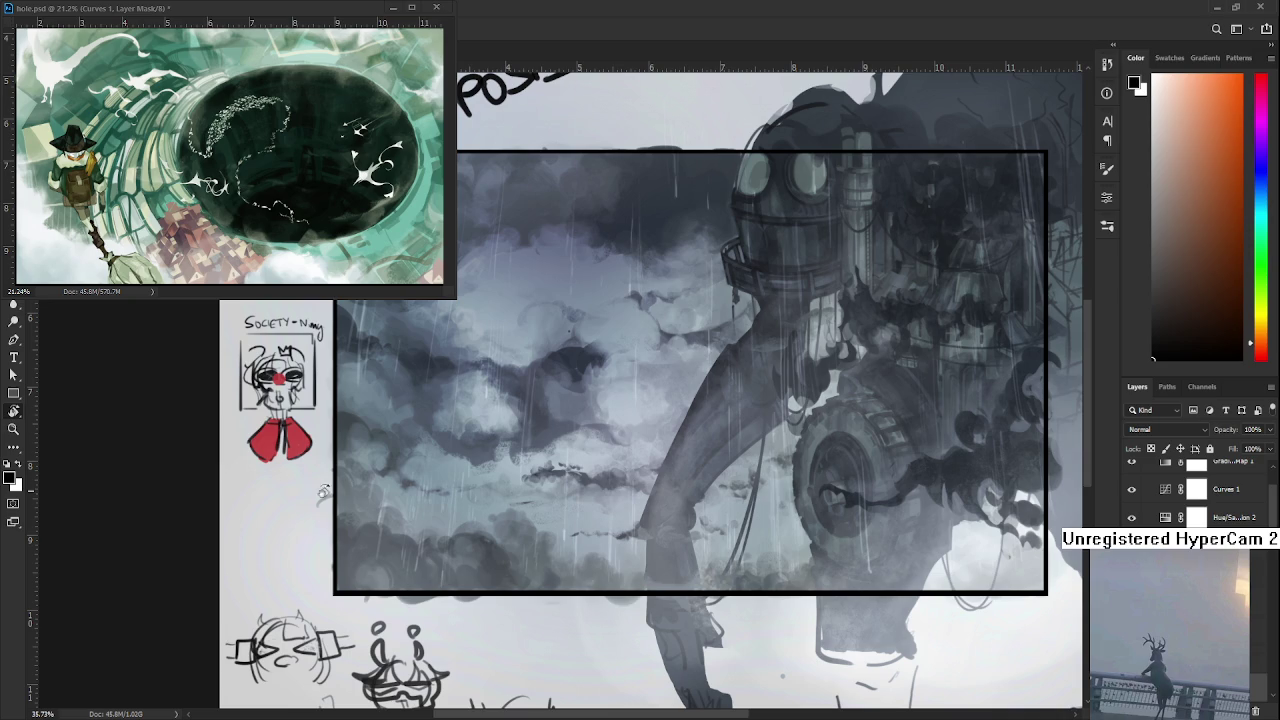
pyautogui.scroll(5, 1190, 490)
pyautogui.scroll(-1, 1190, 490)
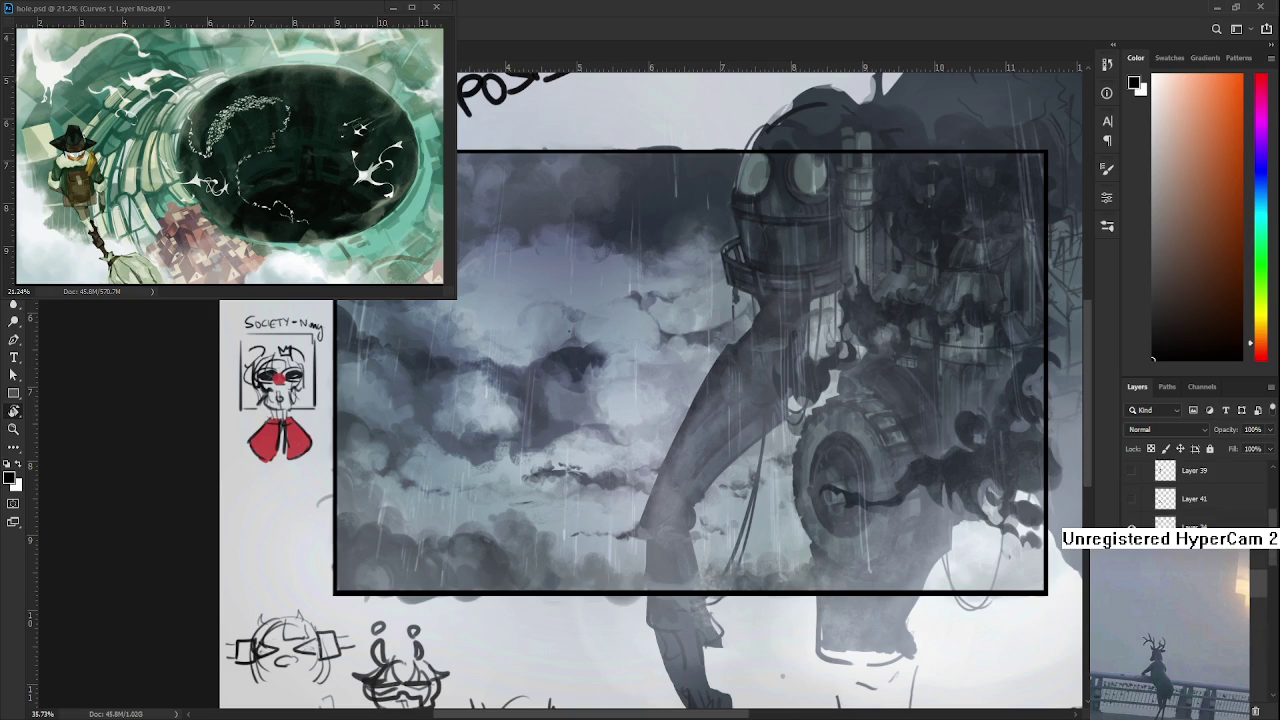
pyautogui.scroll(-3, 338, 438)
pyautogui.scroll(-2, 338, 438)
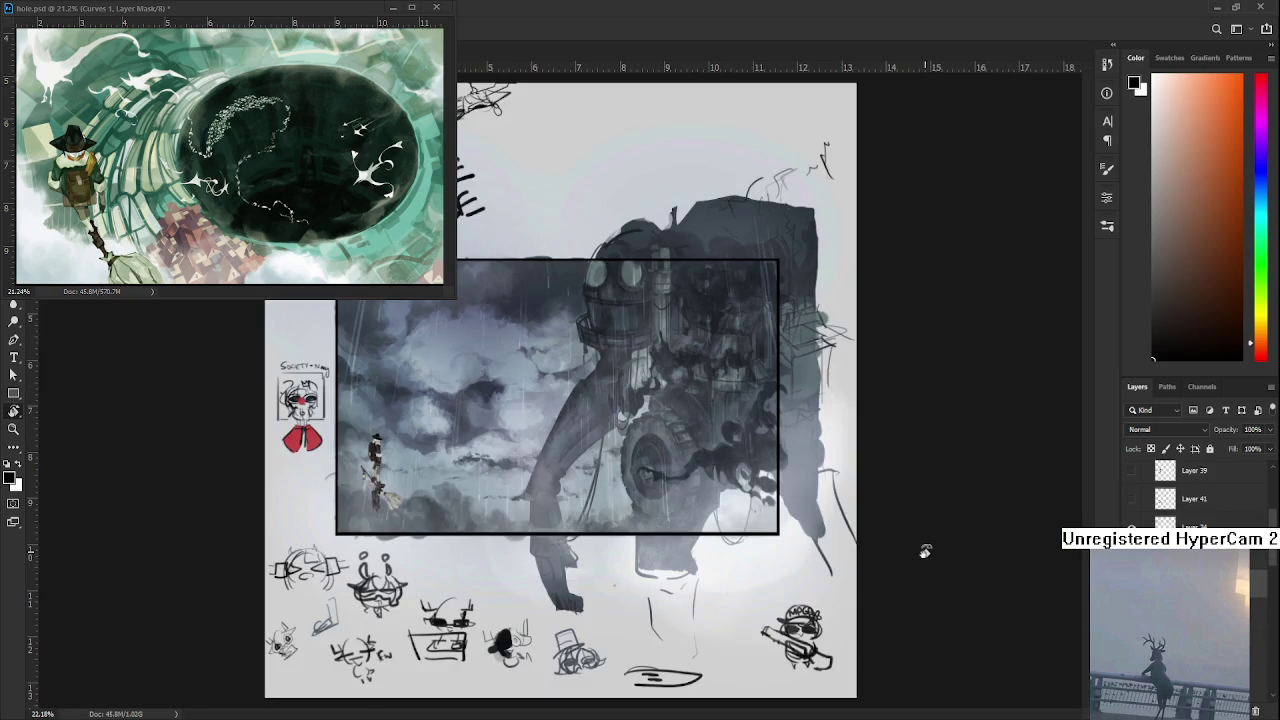
pyautogui.scroll(2, 619, 481)
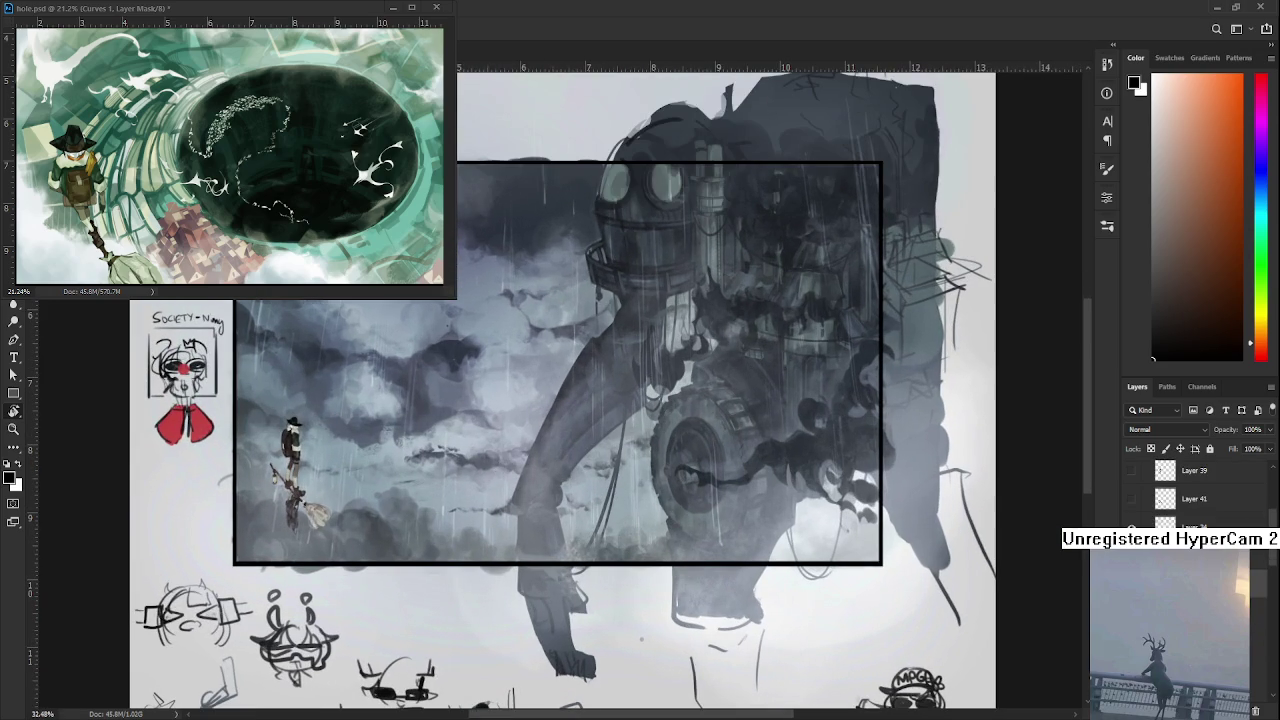
pyautogui.hotkey('ctrl', ',')
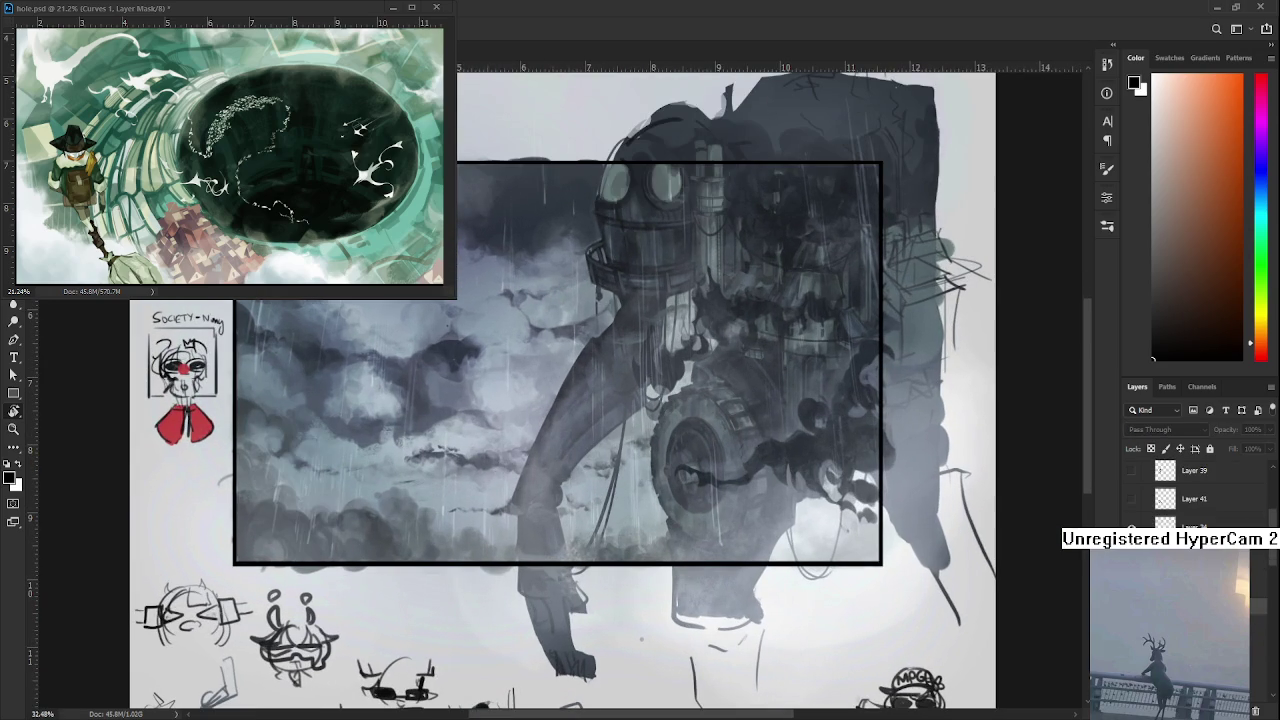
pyautogui.scroll(-2, 556, 474)
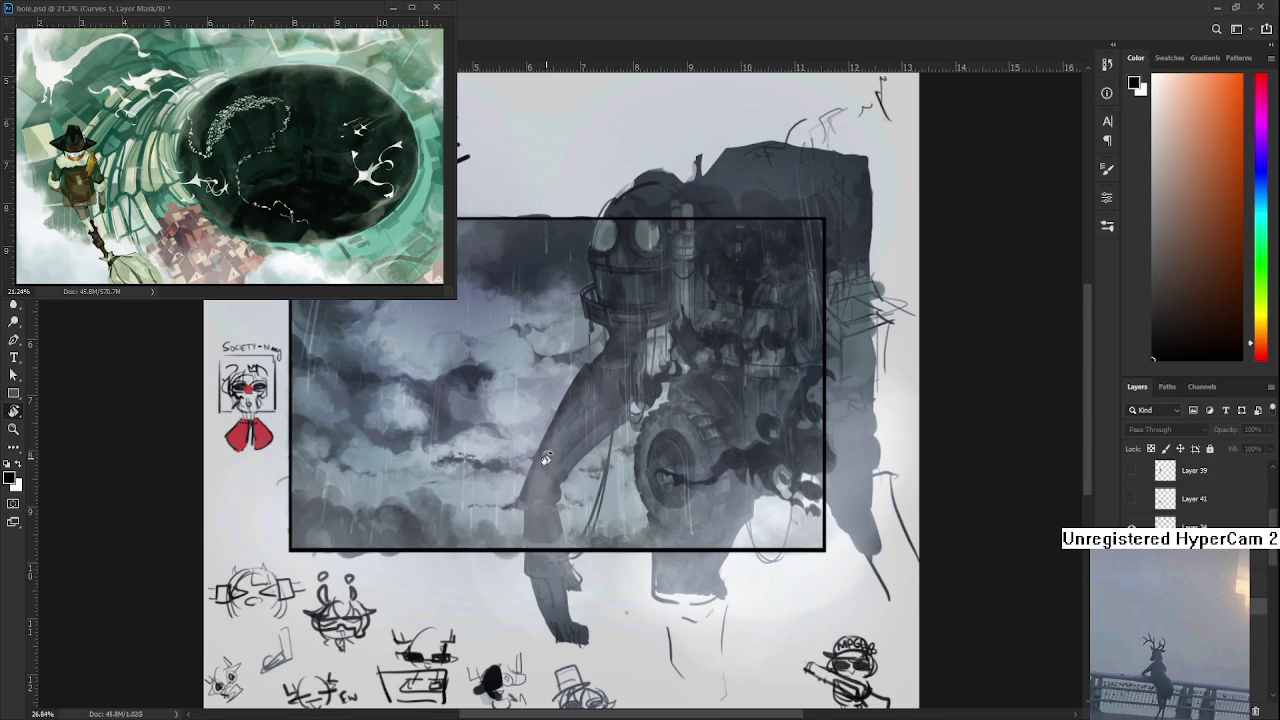
pyautogui.scroll(1, 536, 412)
pyautogui.scroll(1, 536, 410)
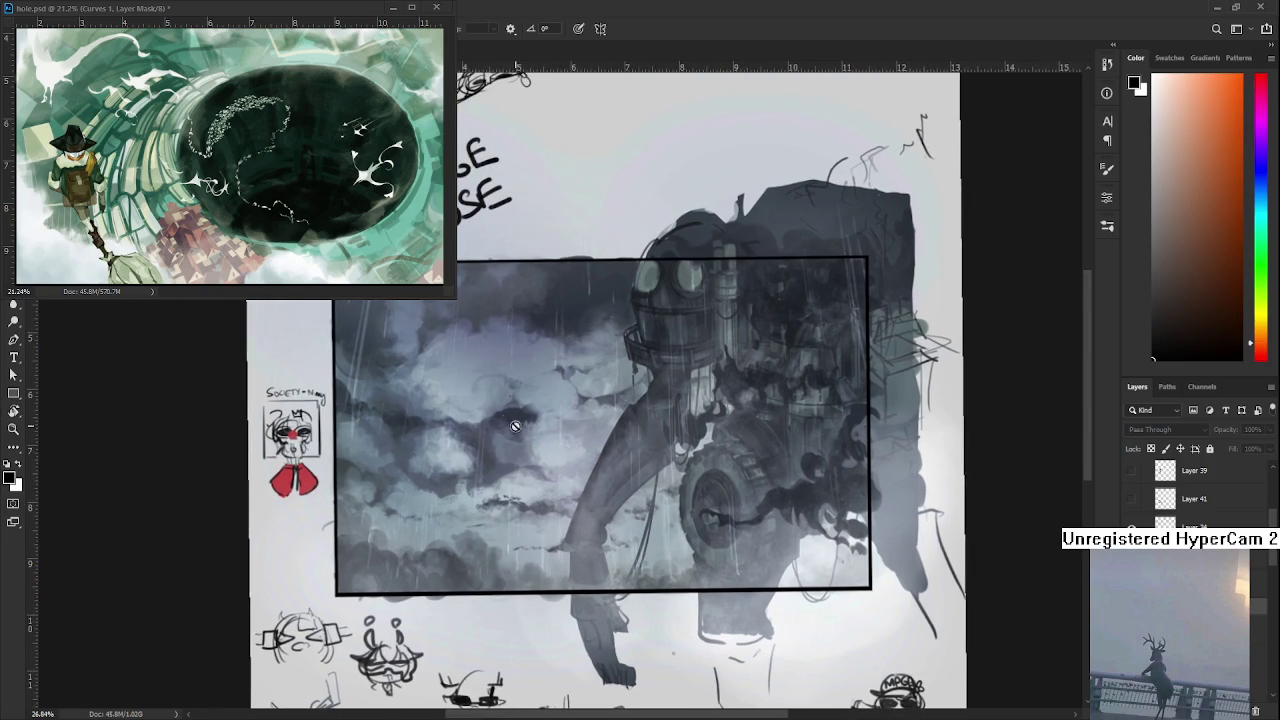
pyautogui.scroll(1, 535, 398)
pyautogui.scroll(1, 1195, 495)
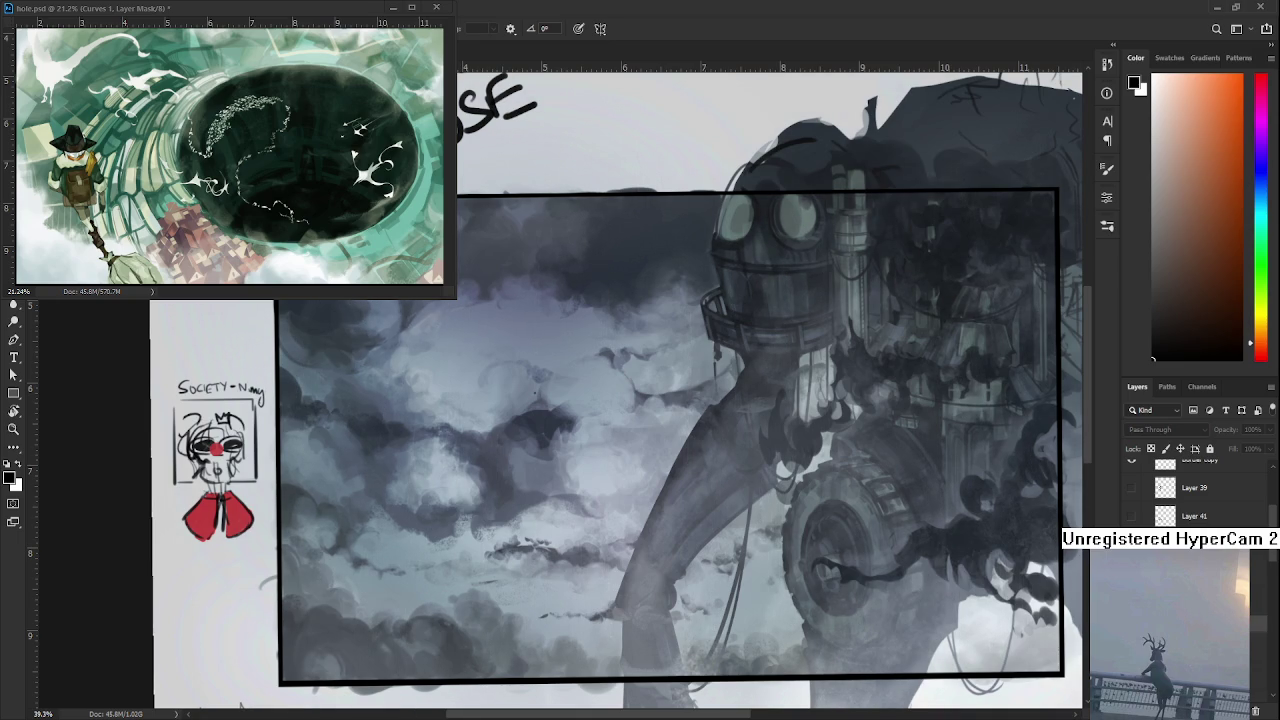
pyautogui.keyDown('ctrl'); pyautogui.click(512, 464); pyautogui.keyUp('ctrl')
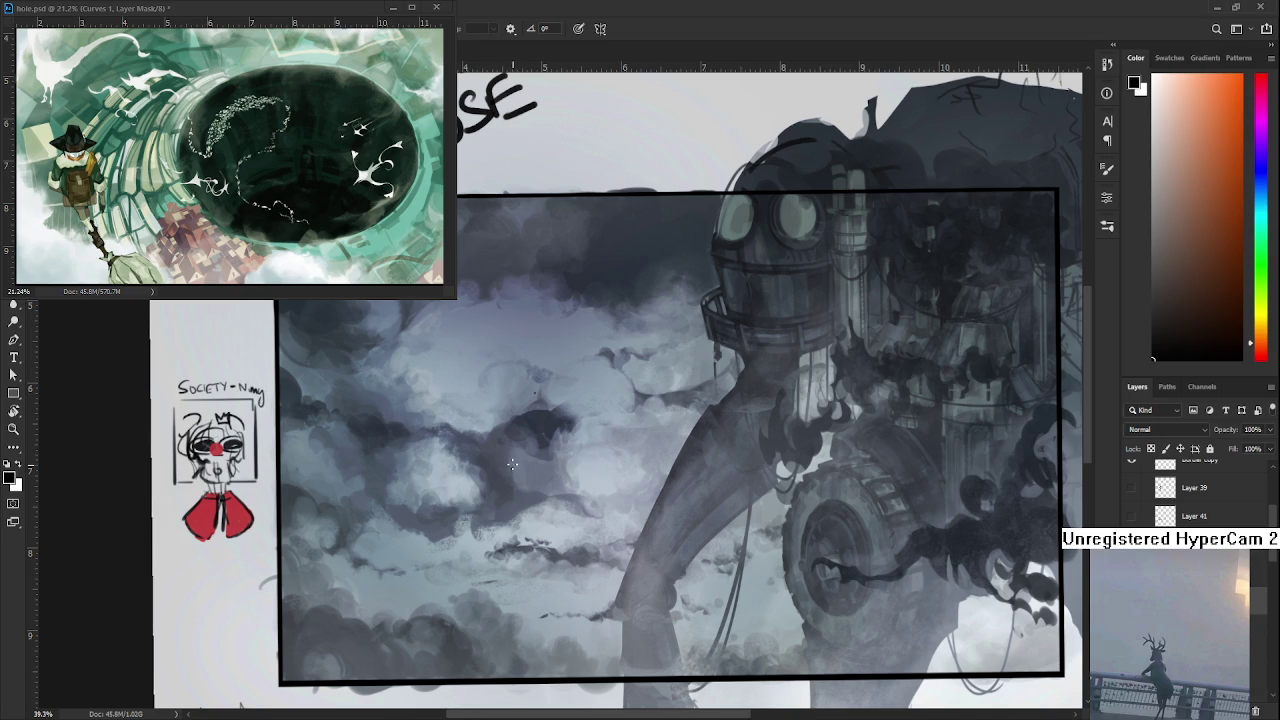
pyautogui.scroll(-4, 500, 464)
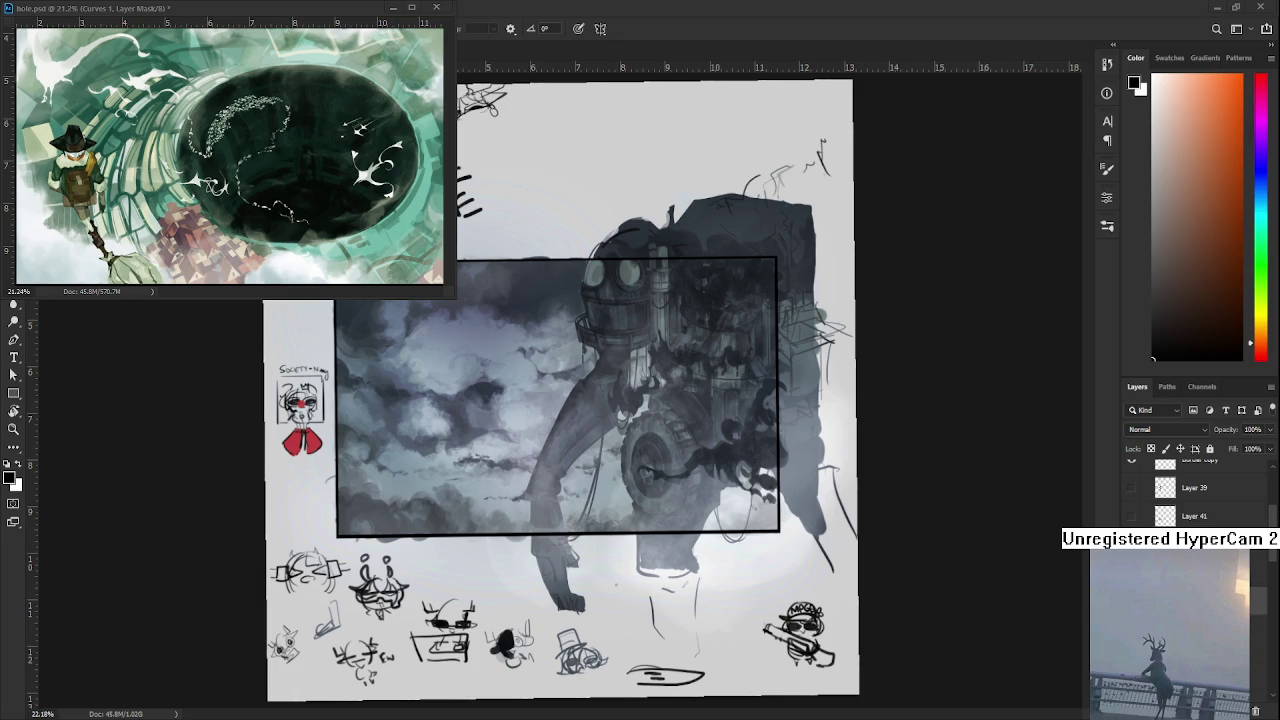
pyautogui.scroll(3, 445, 437)
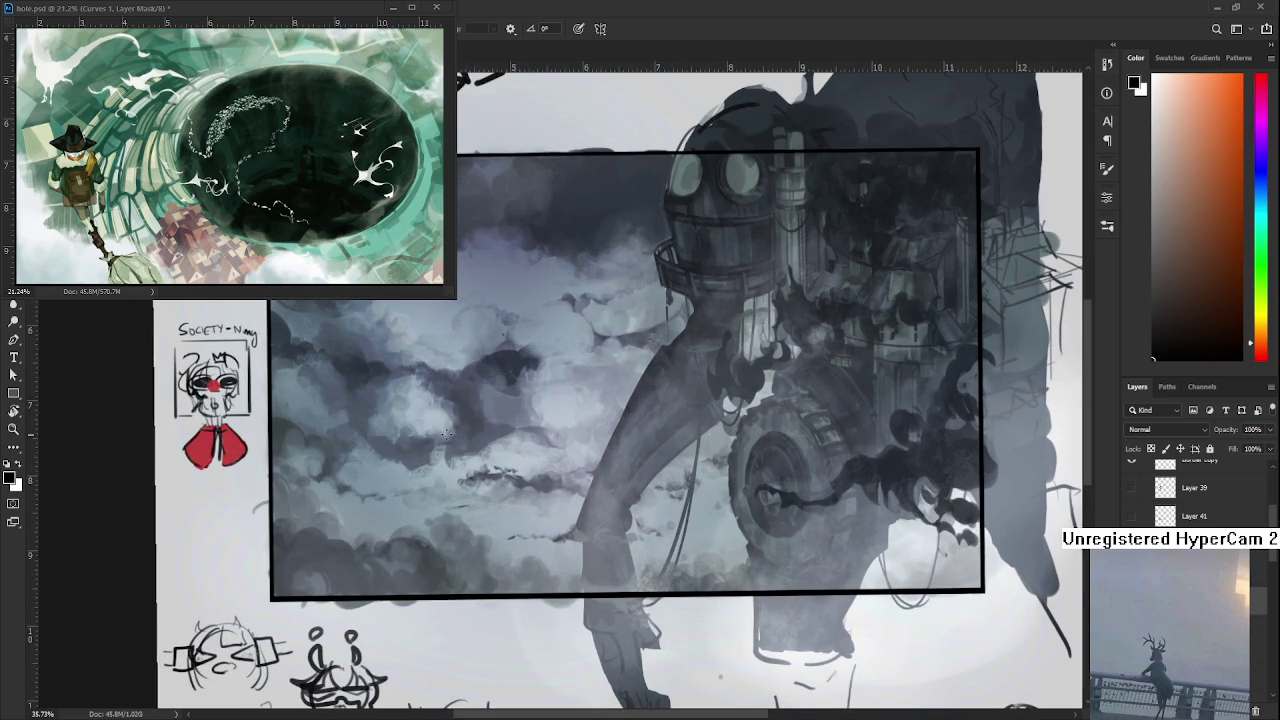
pyautogui.scroll(3, 520, 440)
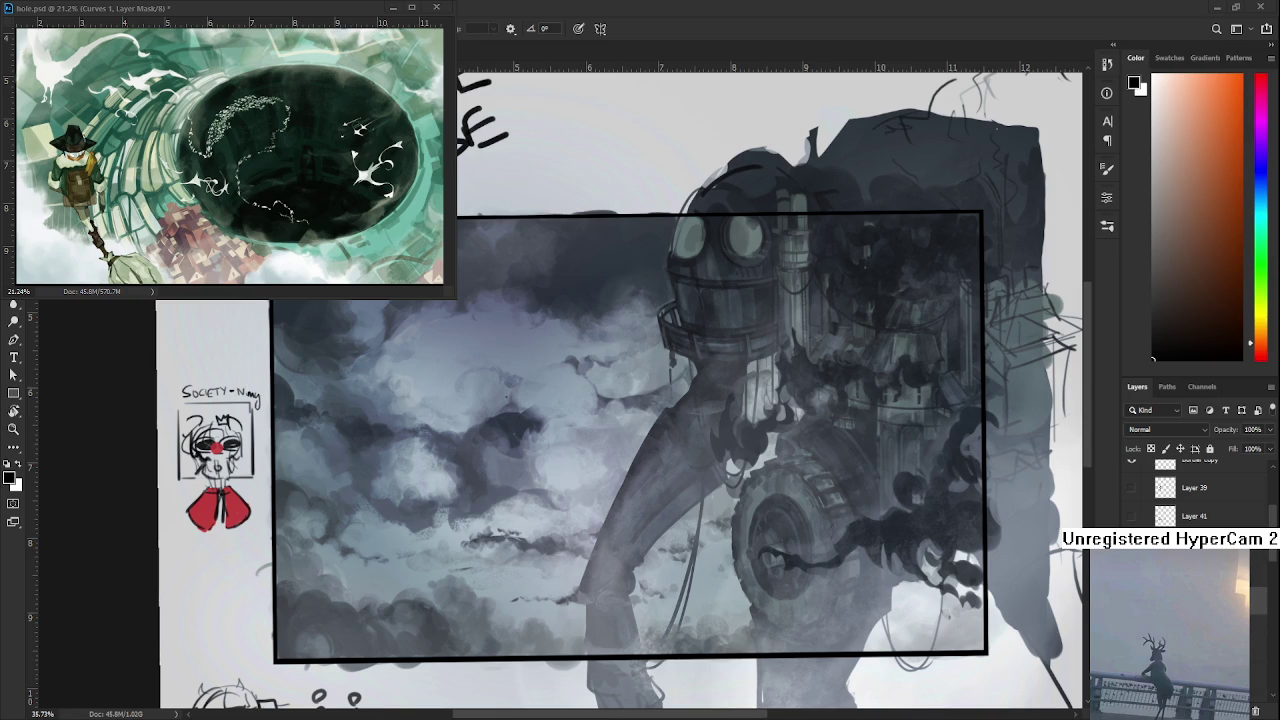
pyautogui.scroll(-3, 620, 390)
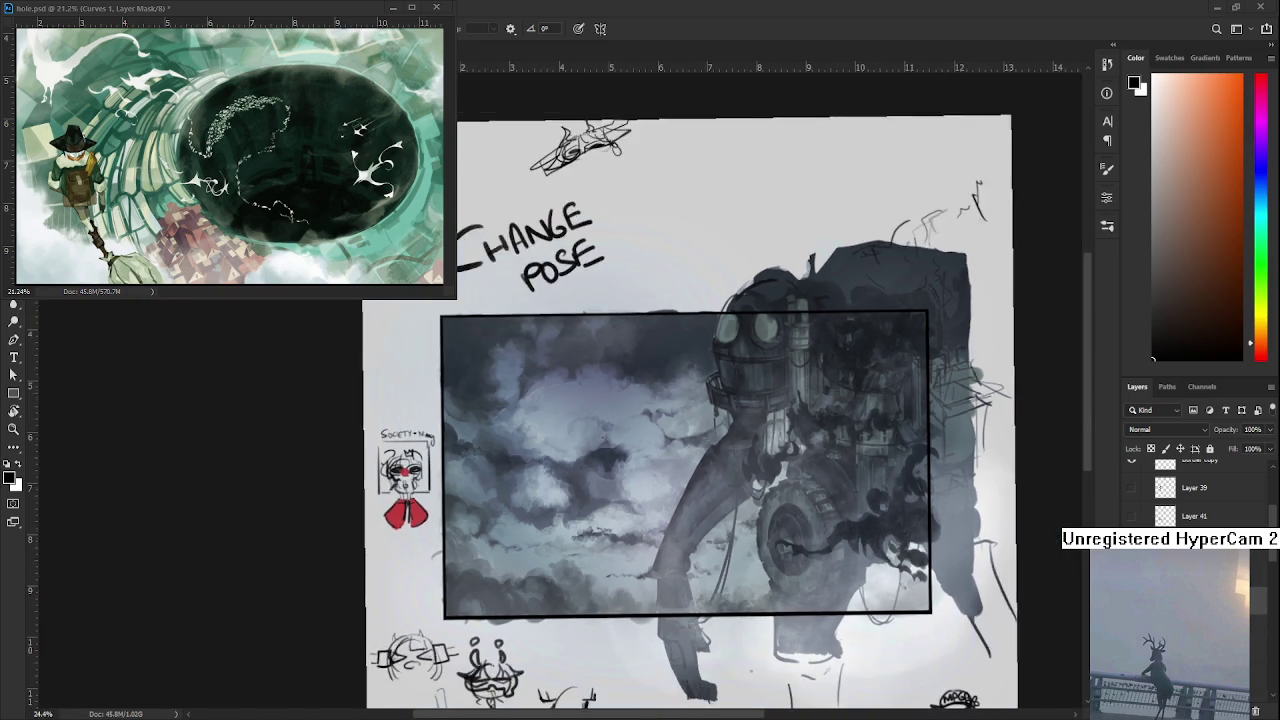
pyautogui.scroll(3, 620, 390)
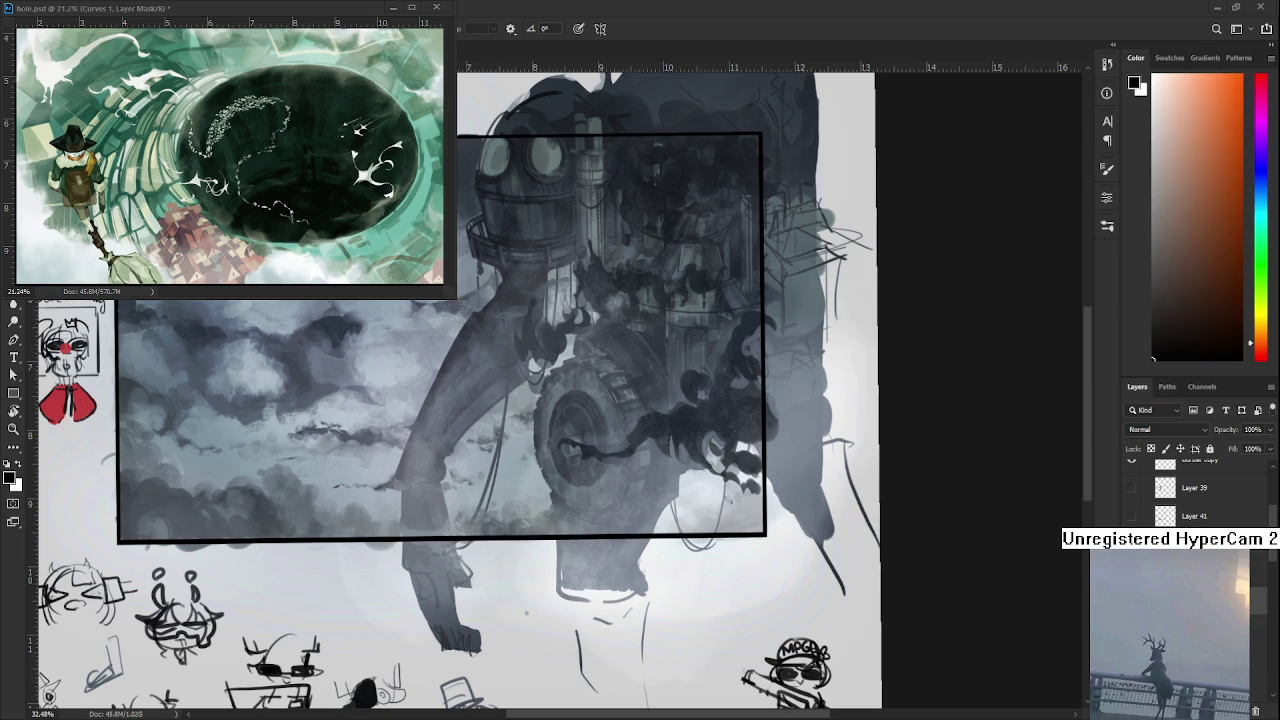
# - Paste the character sheet, shrink it and fit it inside the black frame
pyautogui.hotkey('ctrl', 'v')
pyautogui.hotkey('ctrl', 't')
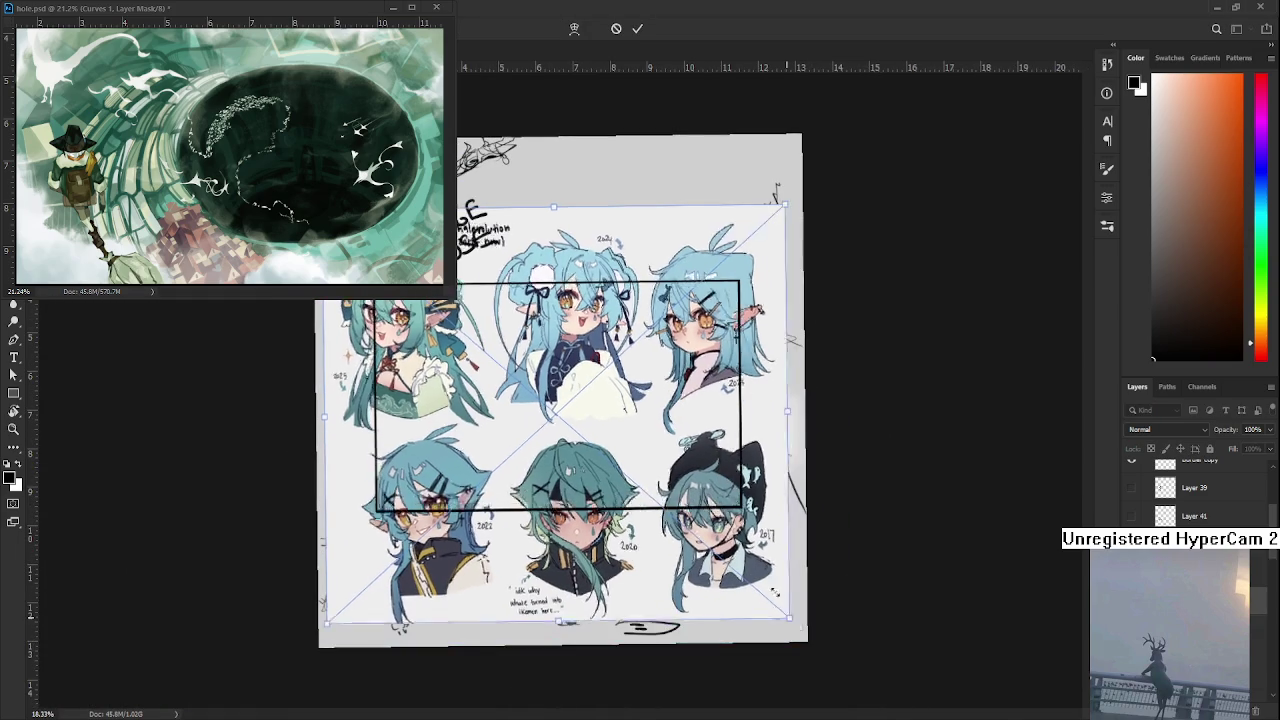
pyautogui.moveTo(813, 638); pyautogui.dragTo(615, 467)
pyautogui.moveTo(670, 380); pyautogui.dragTo(655, 432)
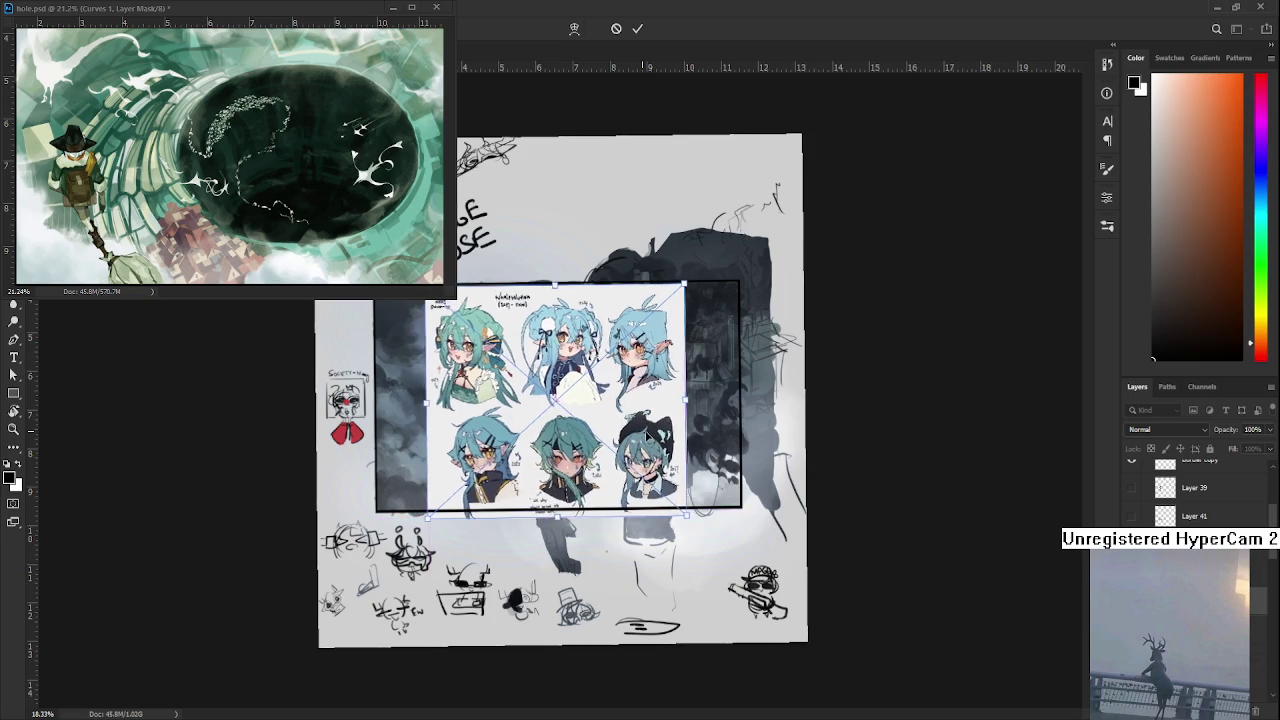
pyautogui.press('Return')
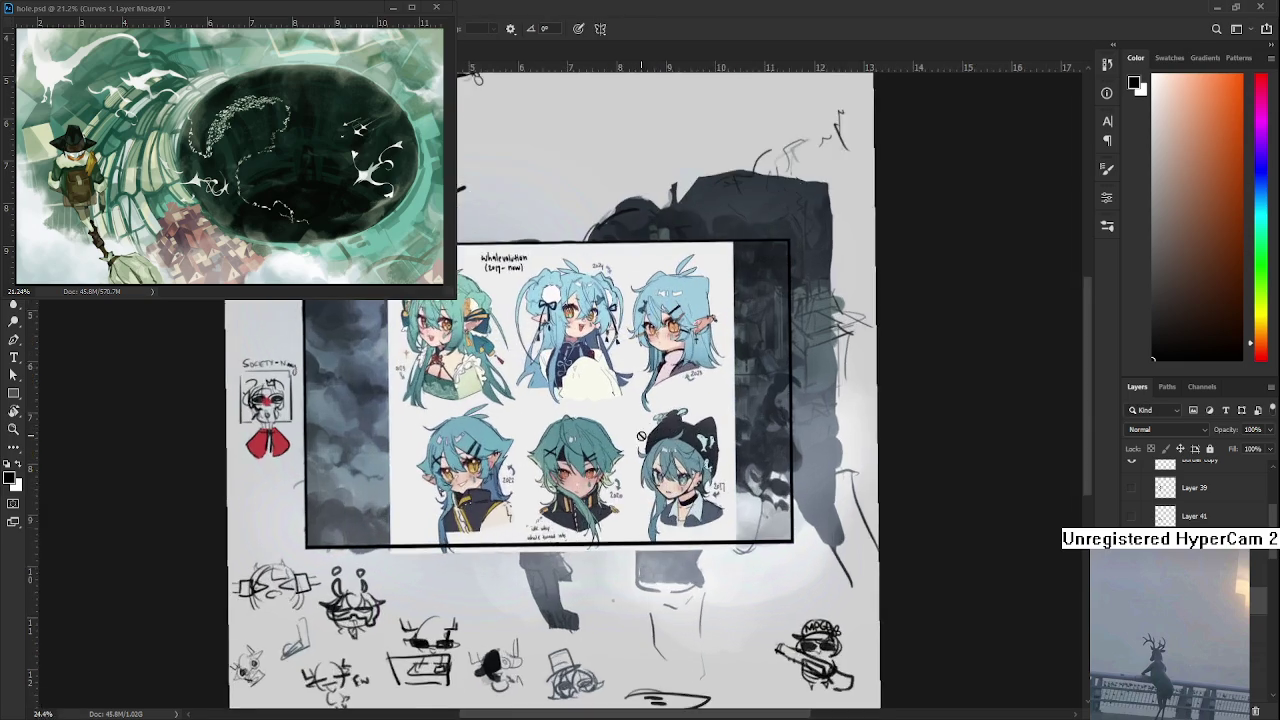
# - Close the floating hole.psd window, pan across the painting, and hide the character-sheet layer
pyautogui.scroll(3, 640, 435)
pyautogui.scroll(1, 630, 437)
pyautogui.moveTo(630, 437)
pyautogui.mouseDown()
pyautogui.moveTo(645, 489)
pyautogui.moveTo(815, 473)
pyautogui.mouseUp()
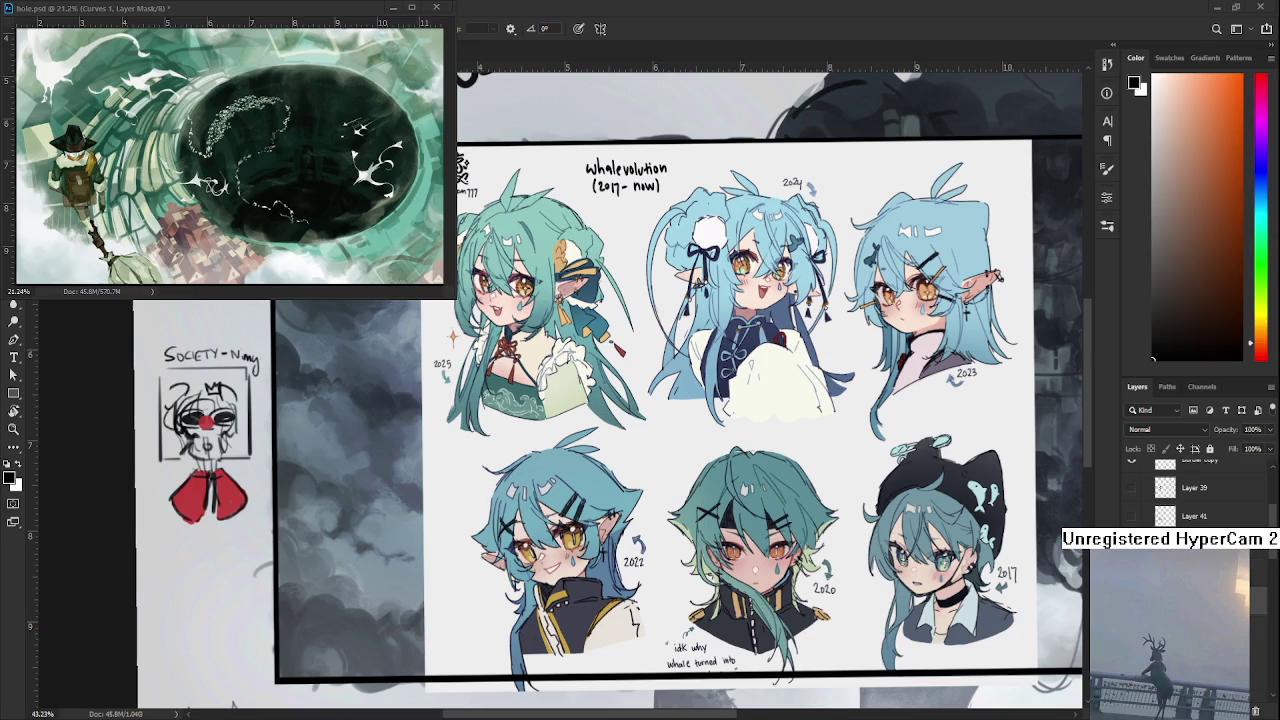
pyautogui.click(394, 7)
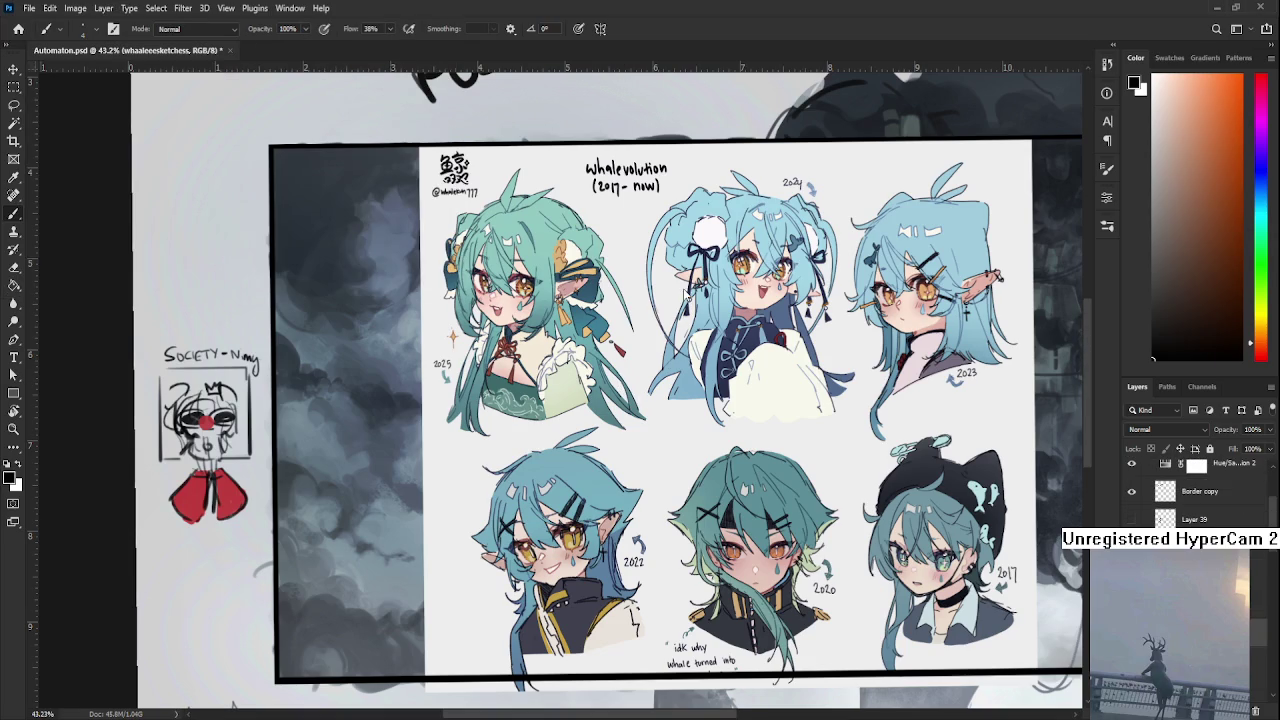
pyautogui.moveTo(727, 413); pyautogui.dragTo(554, 363)
pyautogui.press('r')
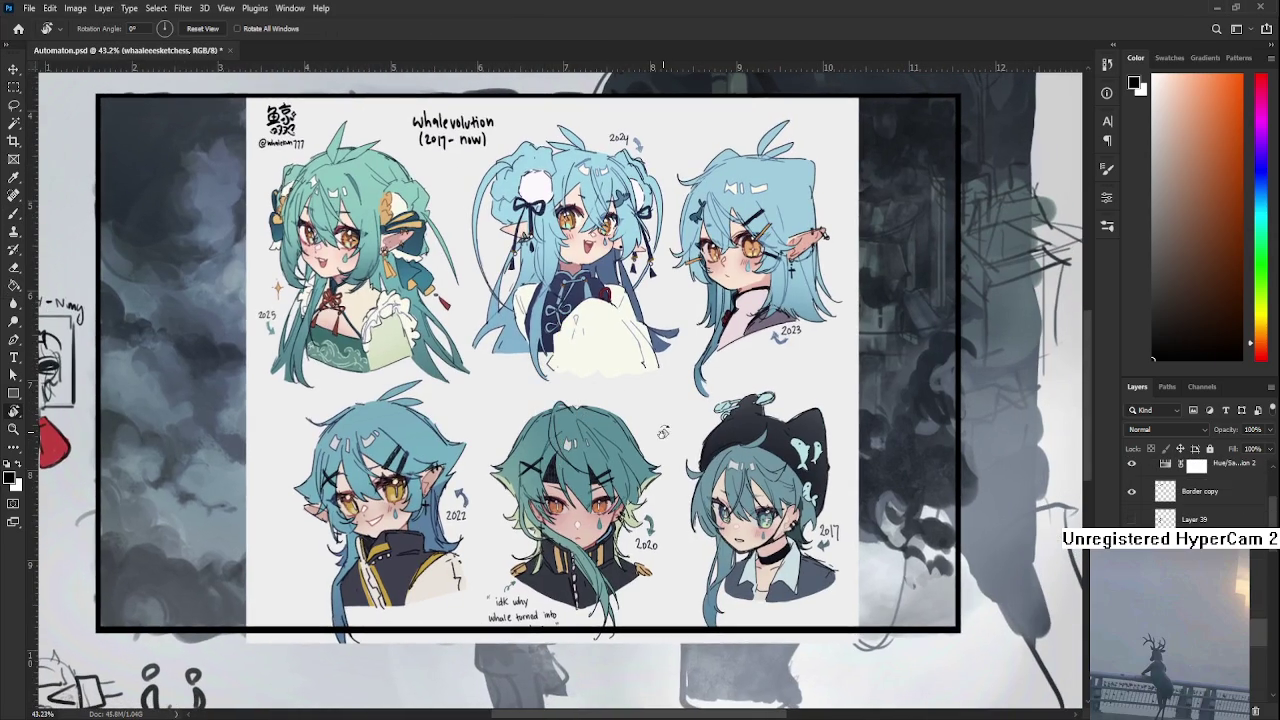
pyautogui.moveTo(662, 432); pyautogui.dragTo(619, 423)
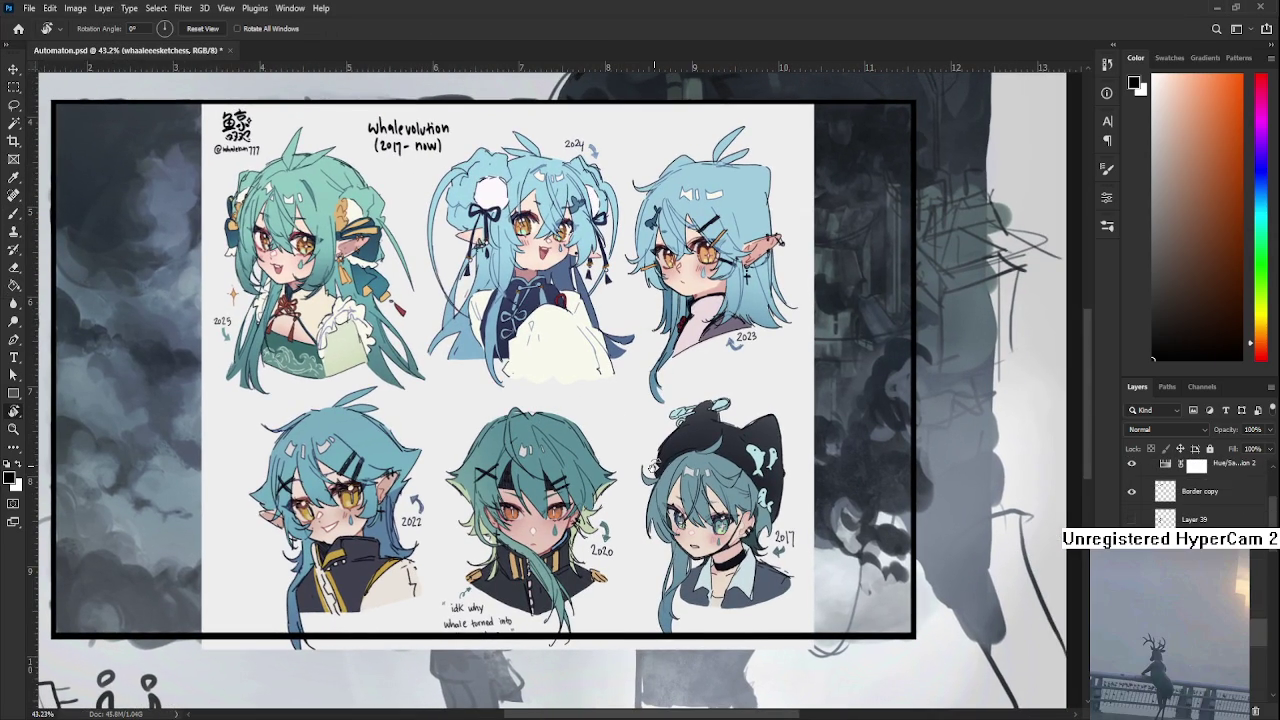
pyautogui.scroll(-1, 800, 544)
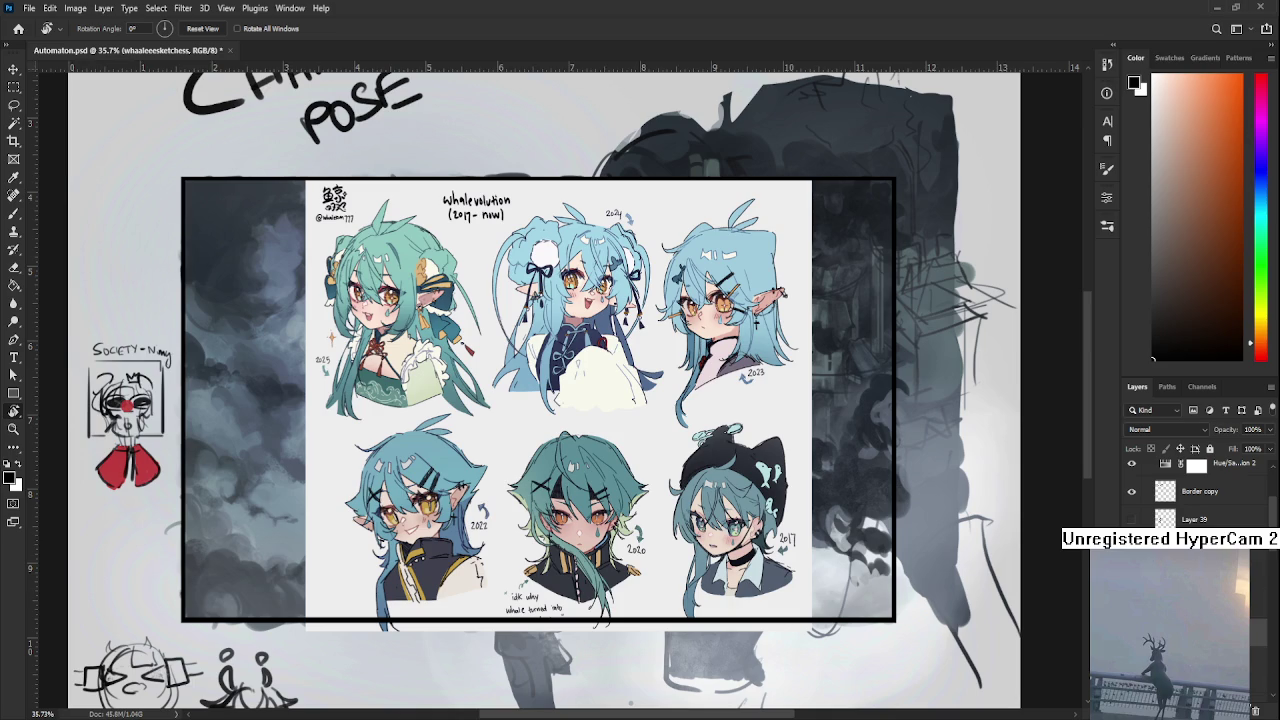
pyautogui.click(1256, 712)
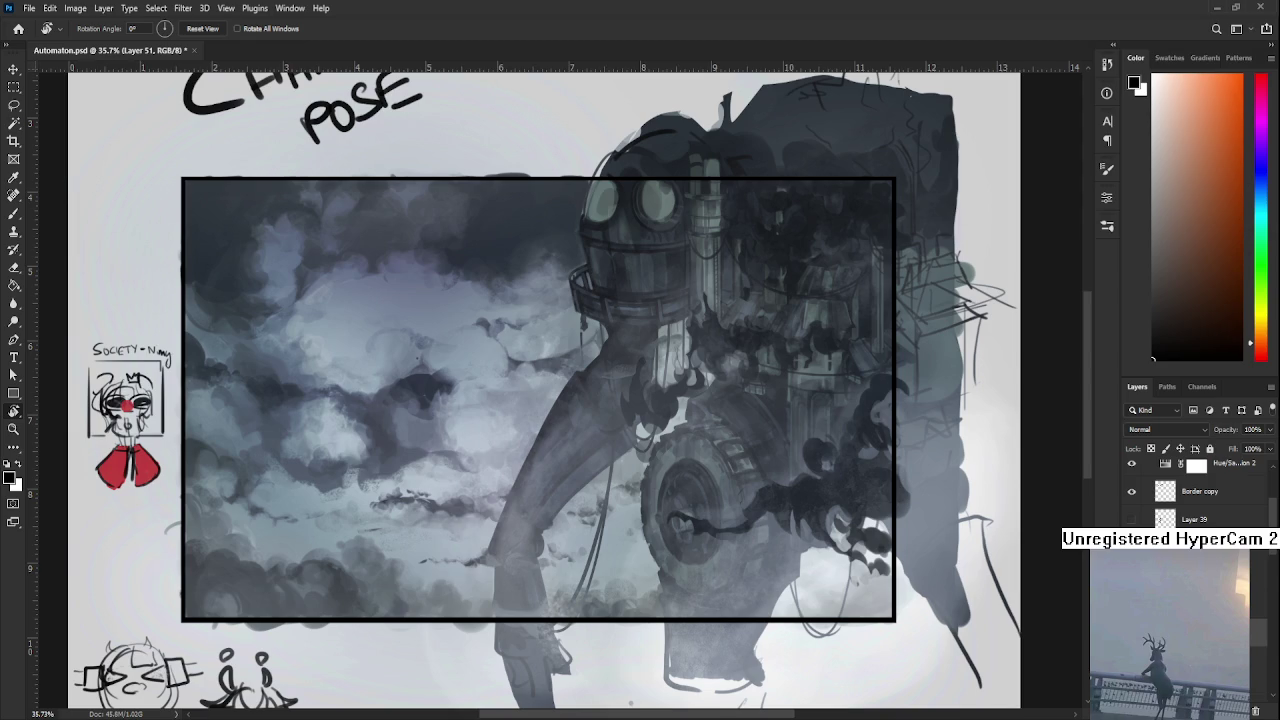
pyautogui.scroll(-1, 495, 622)
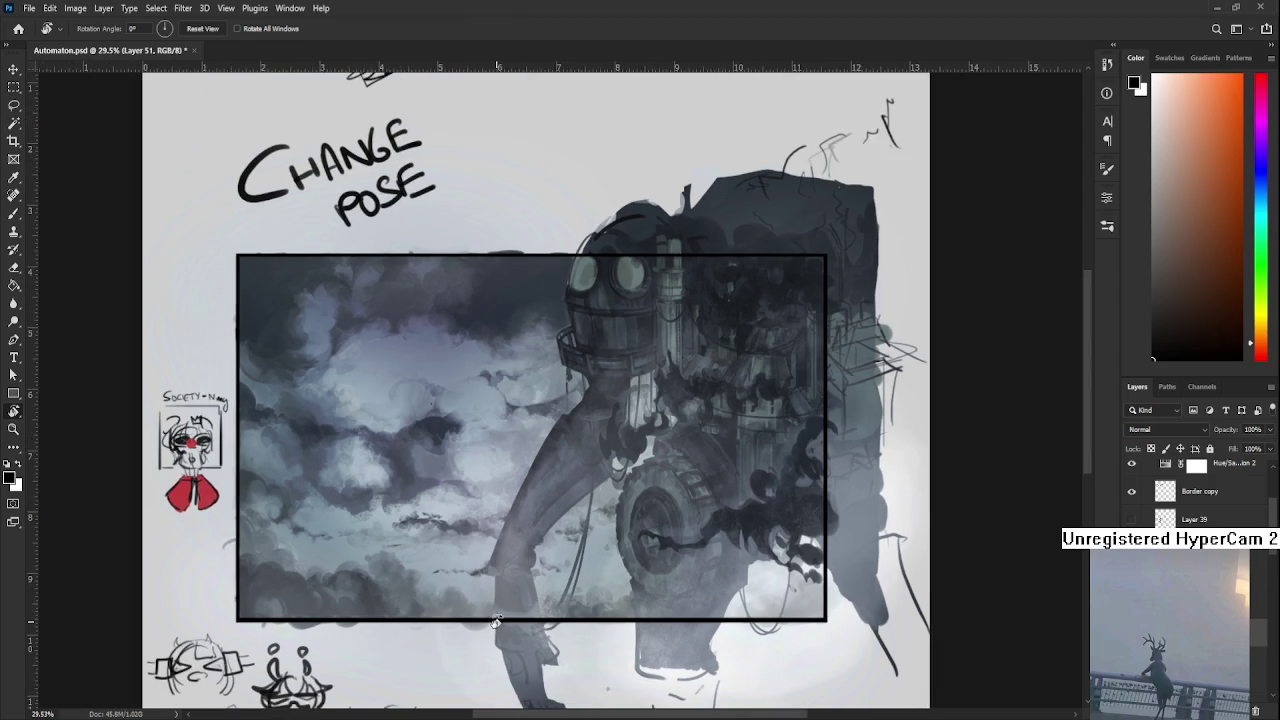
pyautogui.scroll(1, 495, 622)
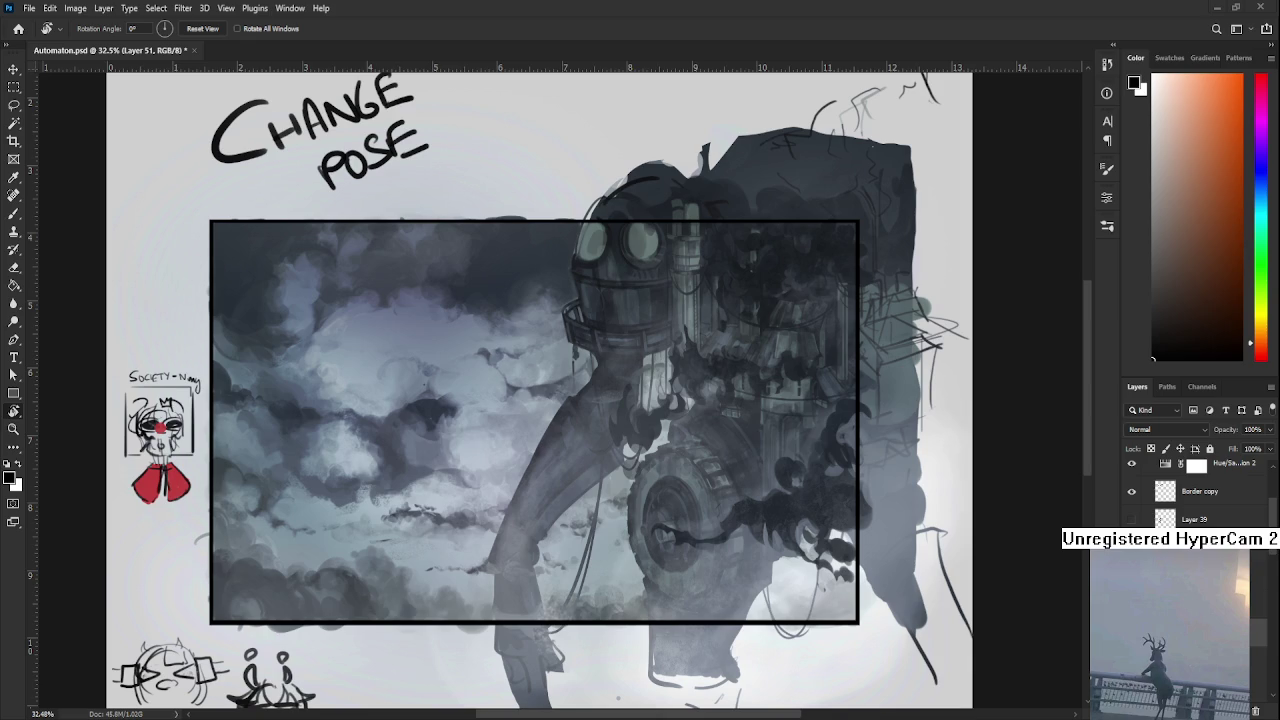
# - Zoom the view and switch to the floating hole.psd document window
pyautogui.scroll(-2, 472, 619)
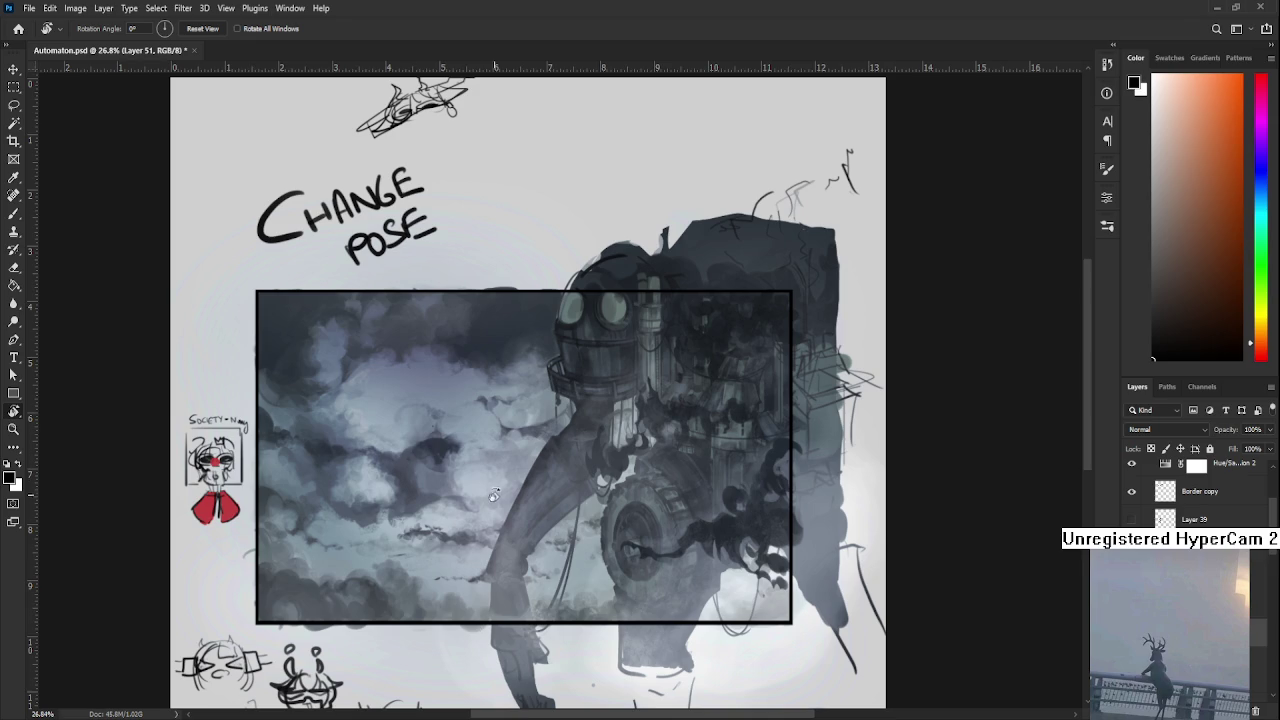
pyautogui.scroll(1, 495, 497)
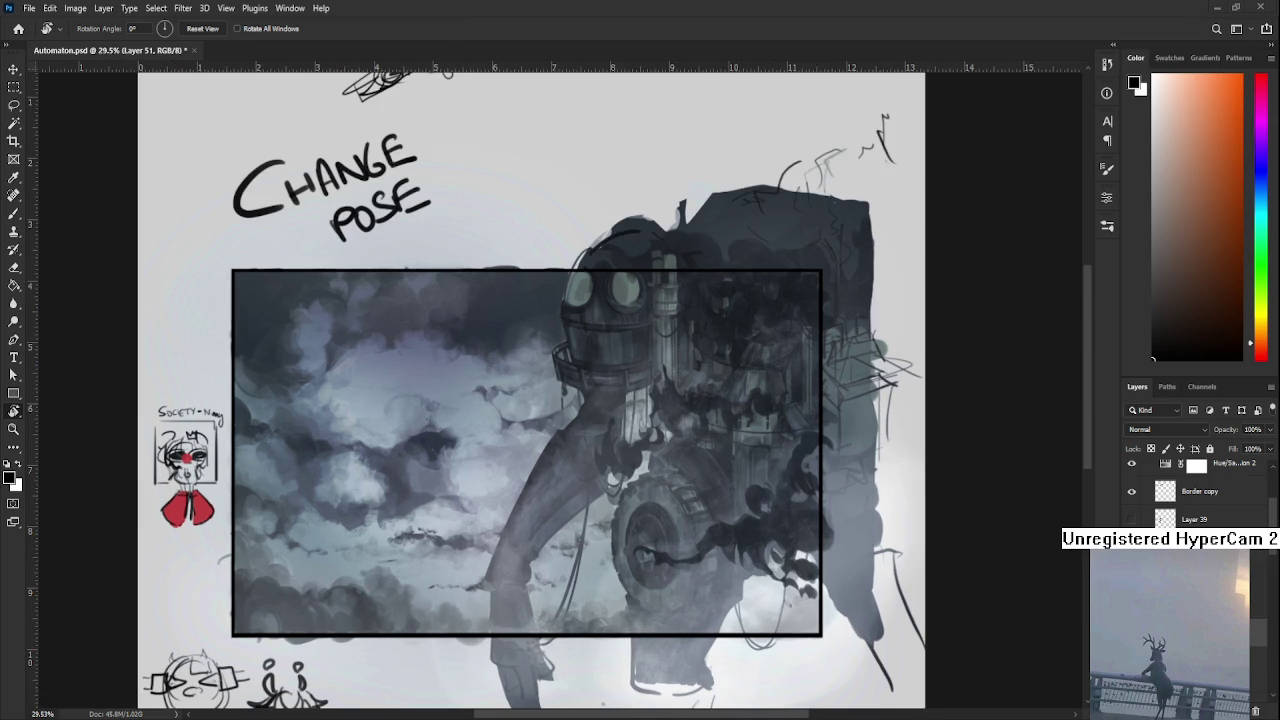
pyautogui.hotkey('ctrl', 'Tab')
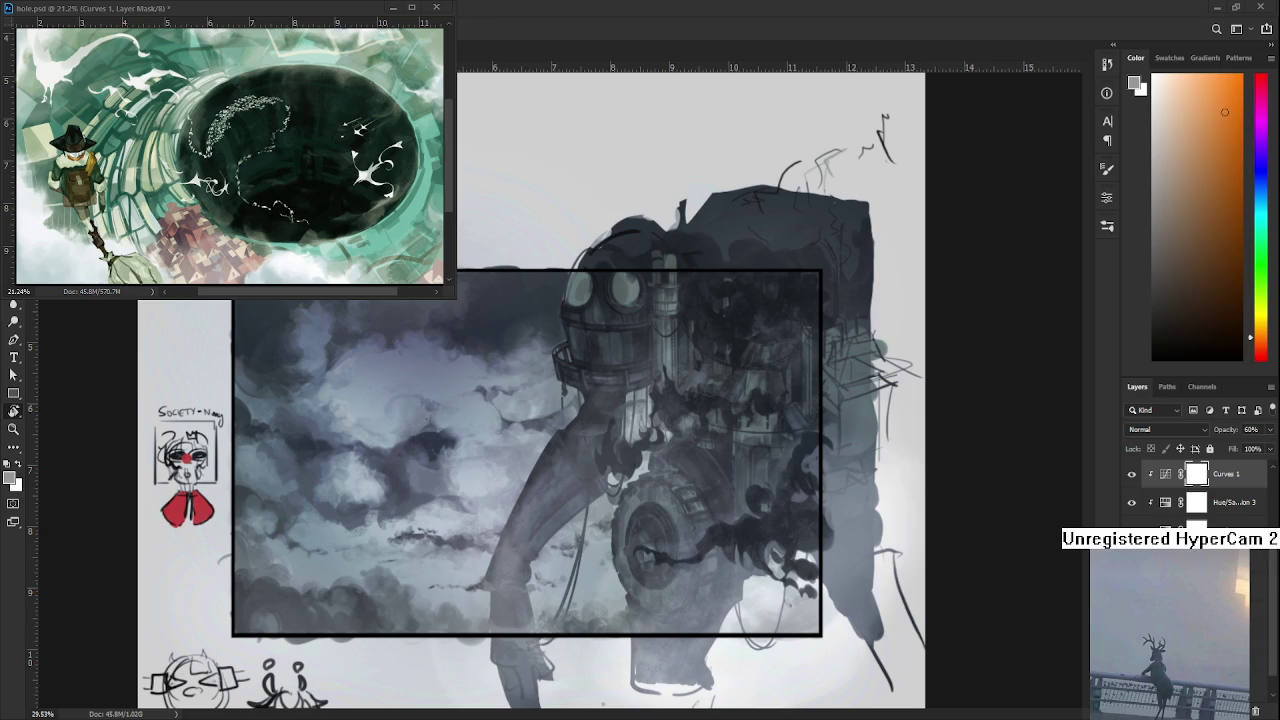
# - Paste the purple-bearded pixel-art portrait, shrink it, and place it at the left of the cloud frame
pyautogui.hotkey('ctrl', 'v')
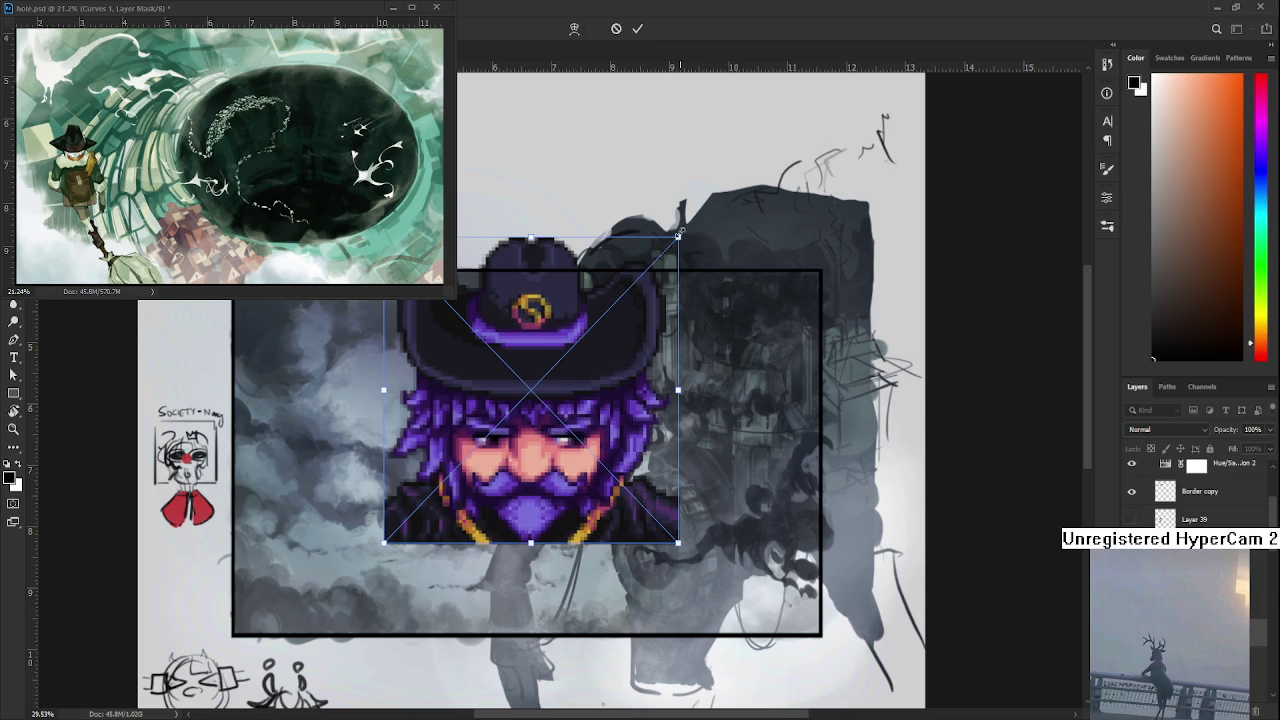
pyautogui.moveTo(679, 233); pyautogui.dragTo(530, 385)
pyautogui.moveTo(450, 430); pyautogui.dragTo(403, 498)
pyautogui.press('Return')
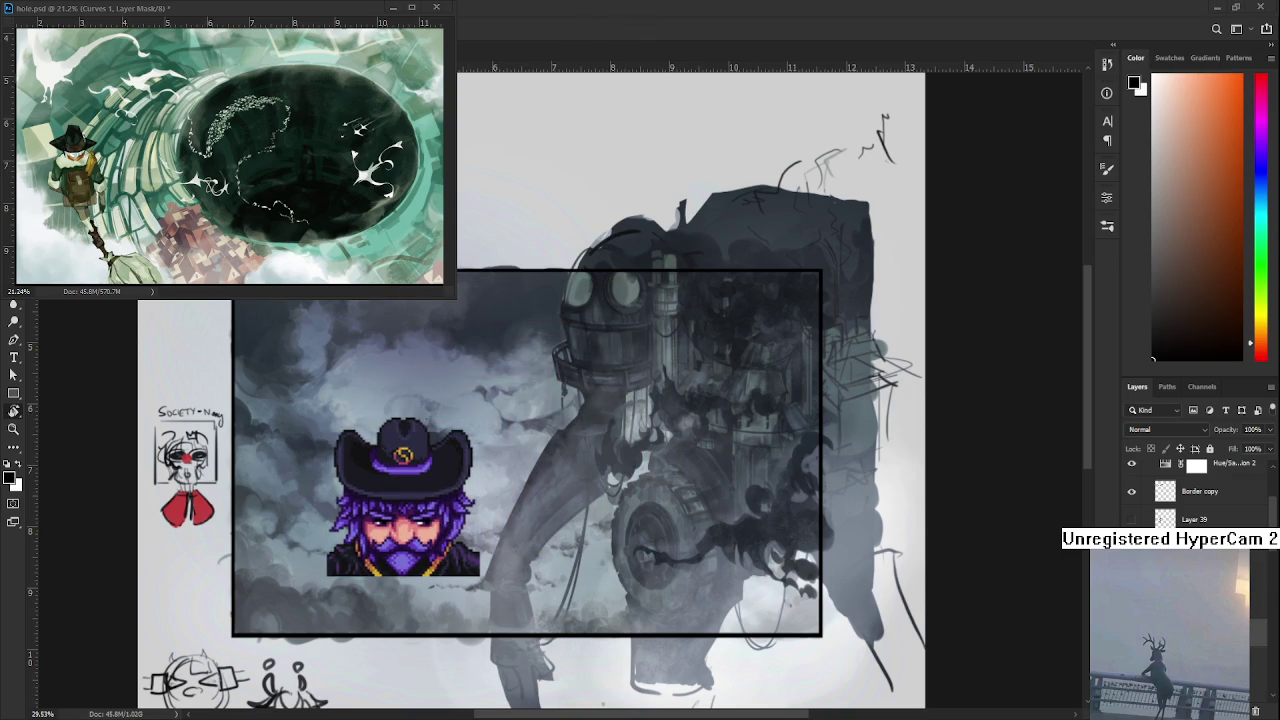
# - Paste the anime portrait pair, scaled down and placed beside the pixel-art portrait
pyautogui.hotkey('ctrl', 'v')
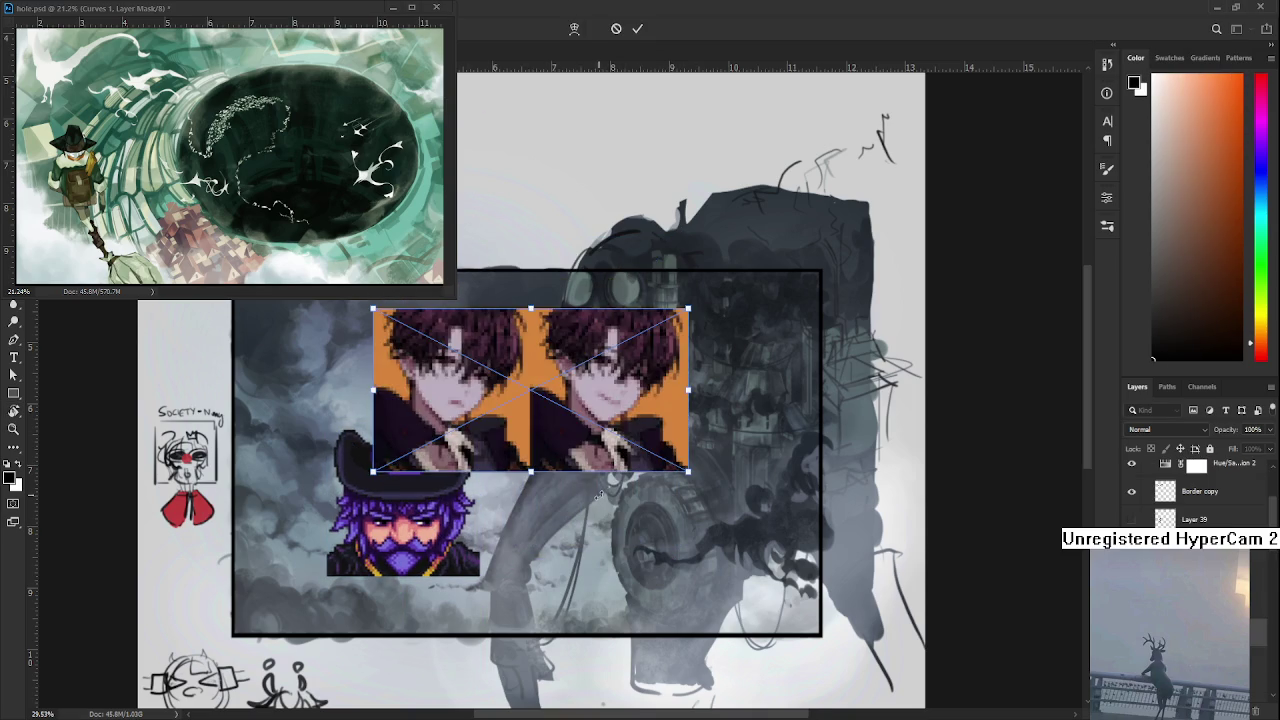
pyautogui.moveTo(527, 406); pyautogui.dragTo(588, 512)
pyautogui.press('Return')
pyautogui.scroll(1, 580, 515)
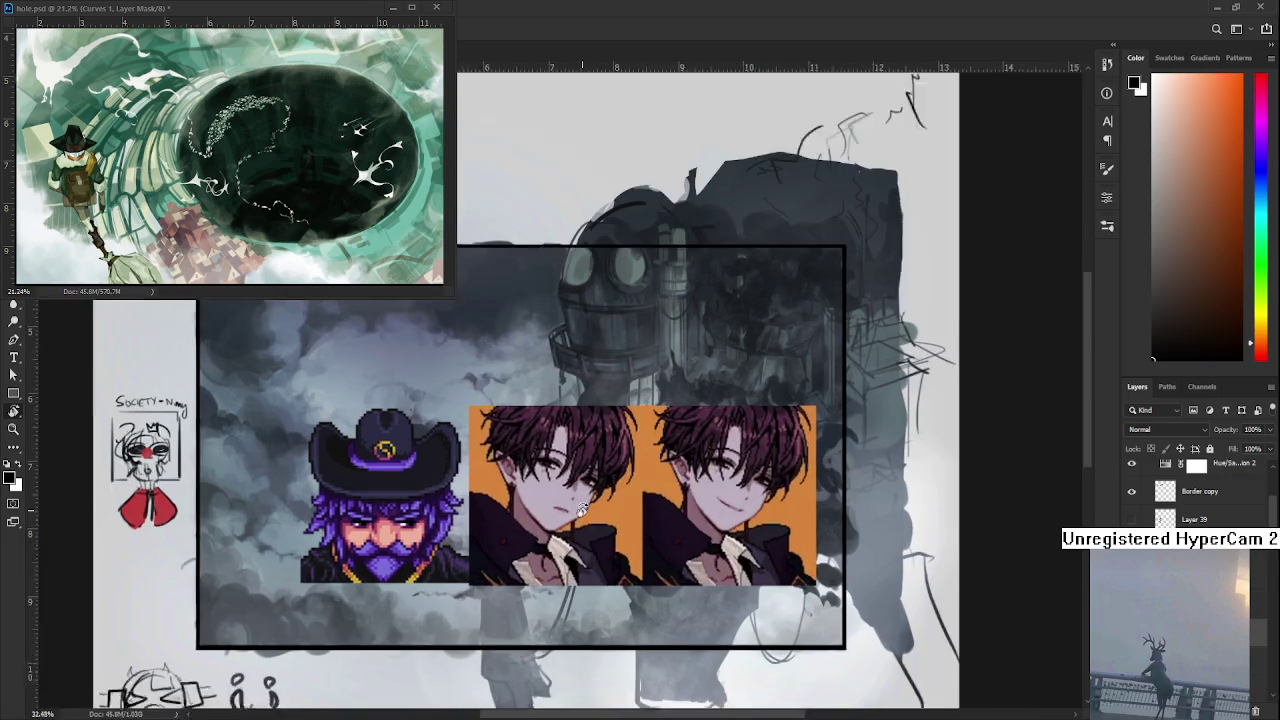
pyautogui.scroll(1, 600, 515)
pyautogui.scroll(1, 655, 528)
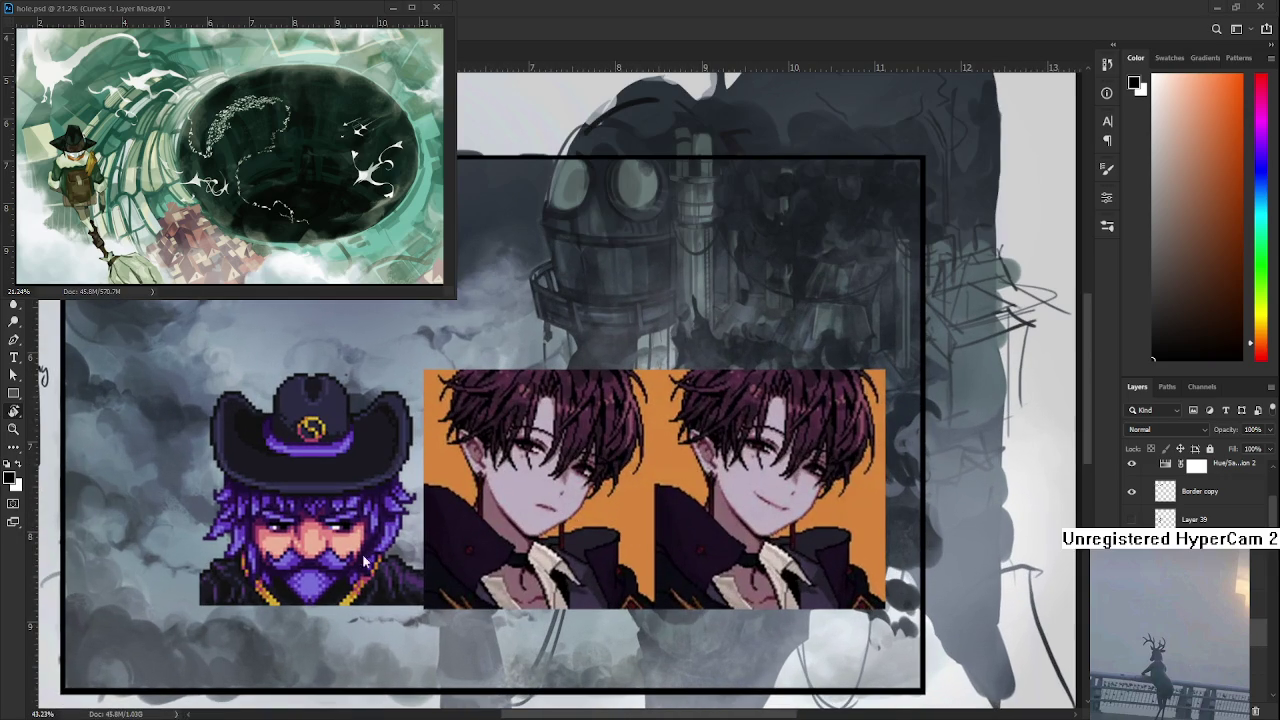